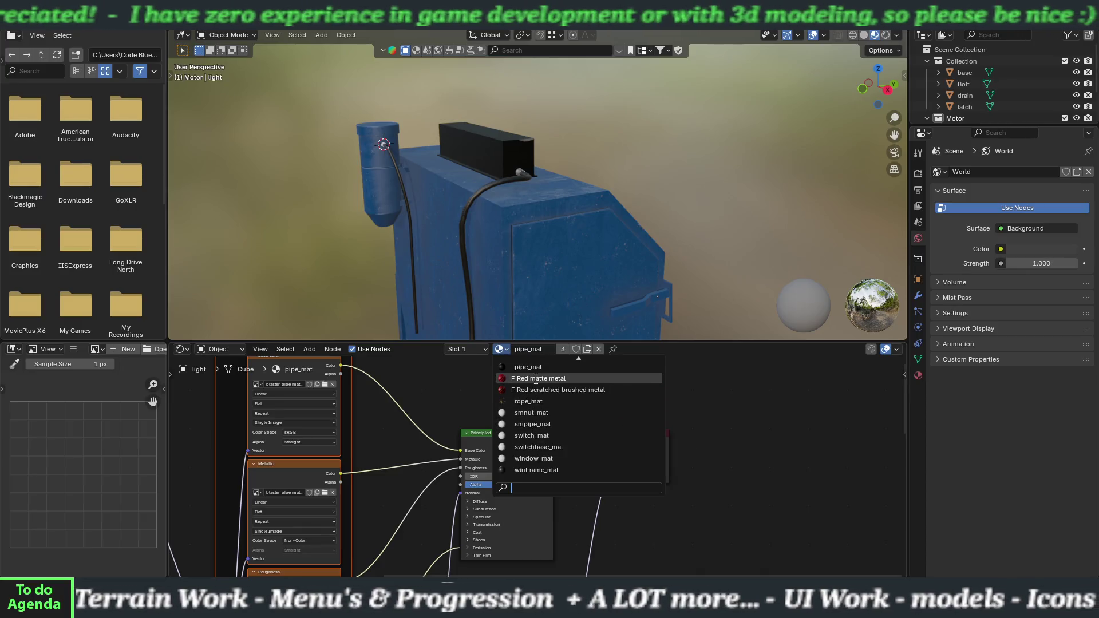
# Assign smnut_mat to the material slot, then cancel the texture browser without loading anything
pyautogui.click(533, 413)
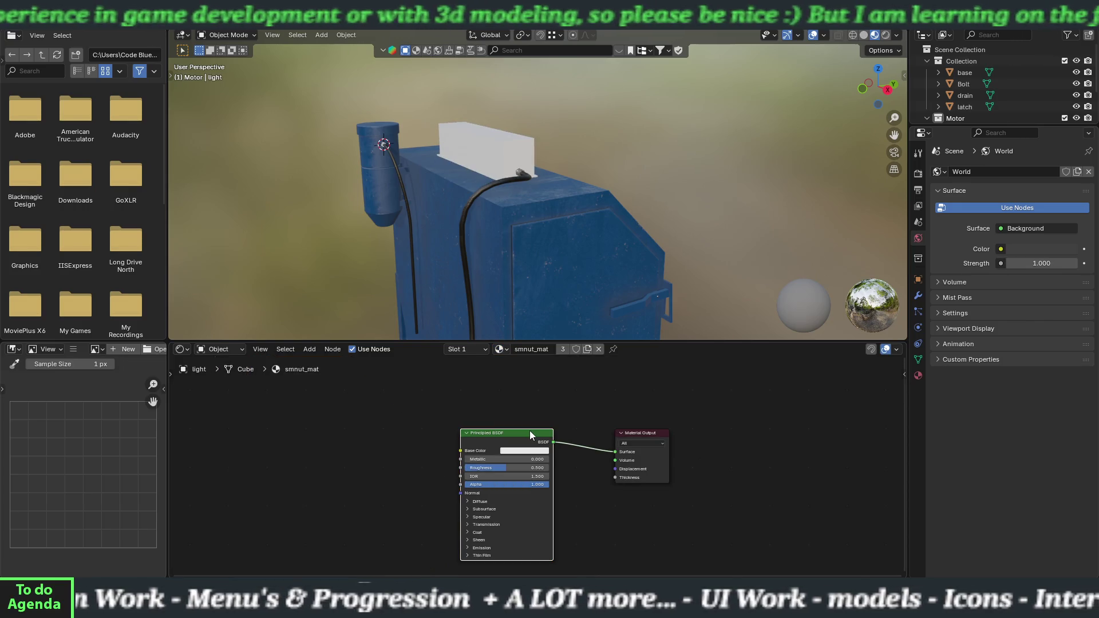
pyautogui.hotkey('ctrl', 'shift', 't')
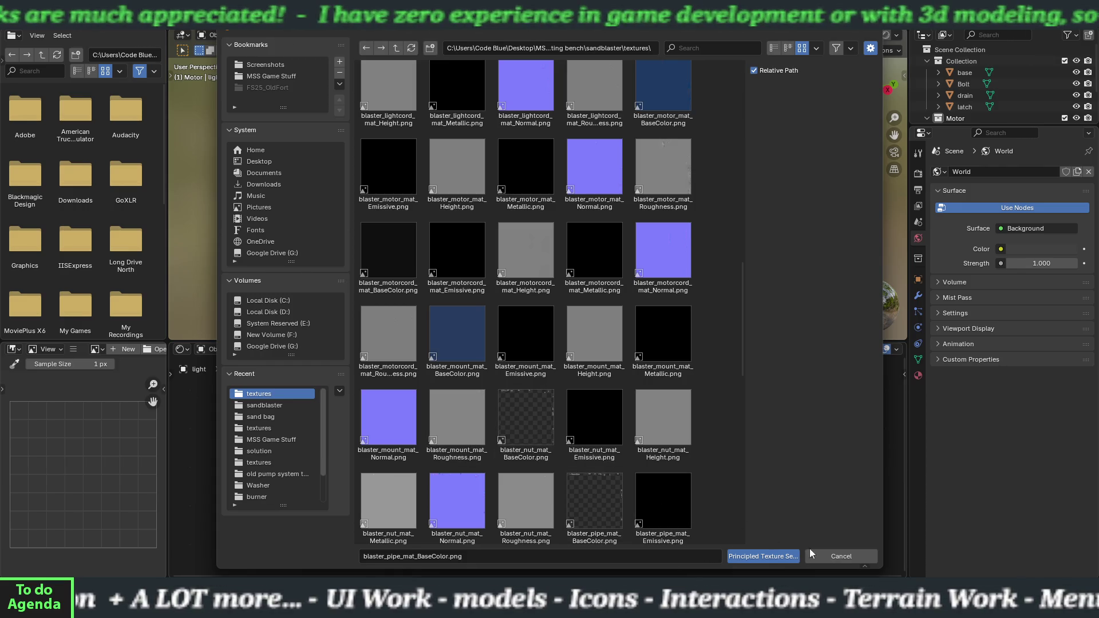
pyautogui.click(826, 558)
pyautogui.click(501, 349)
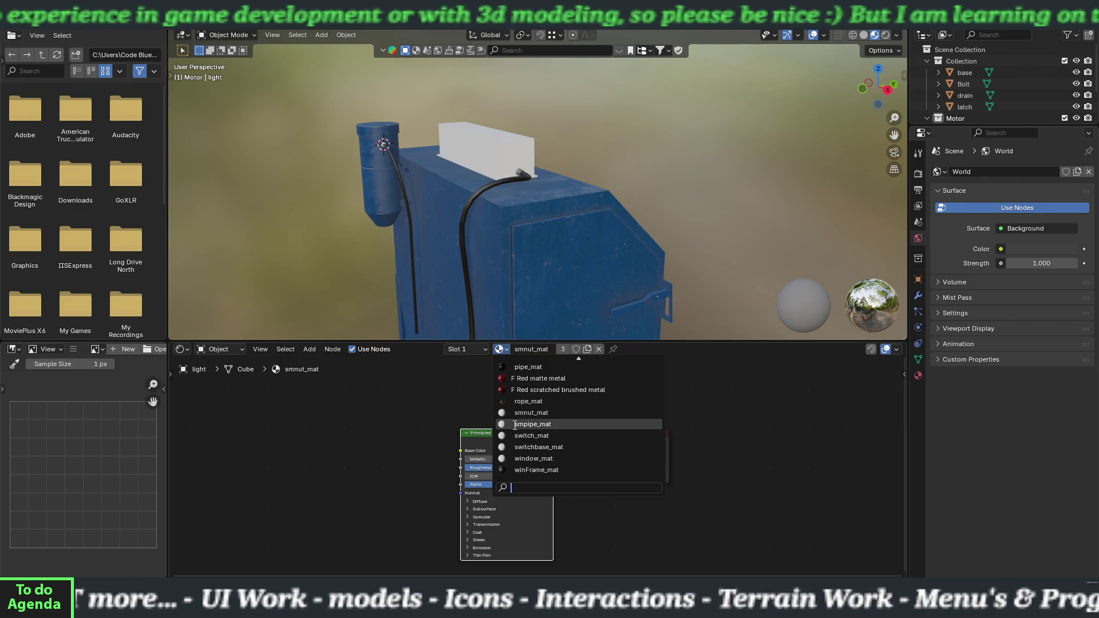
pyautogui.scroll(6, 515, 426)
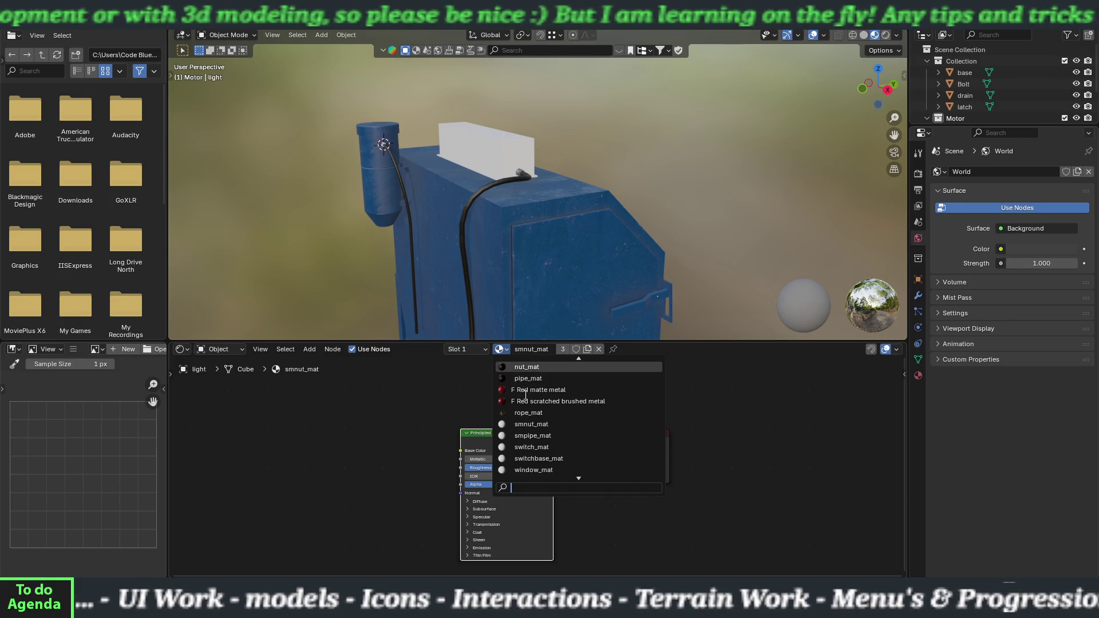
pyautogui.scroll(2, 525, 395)
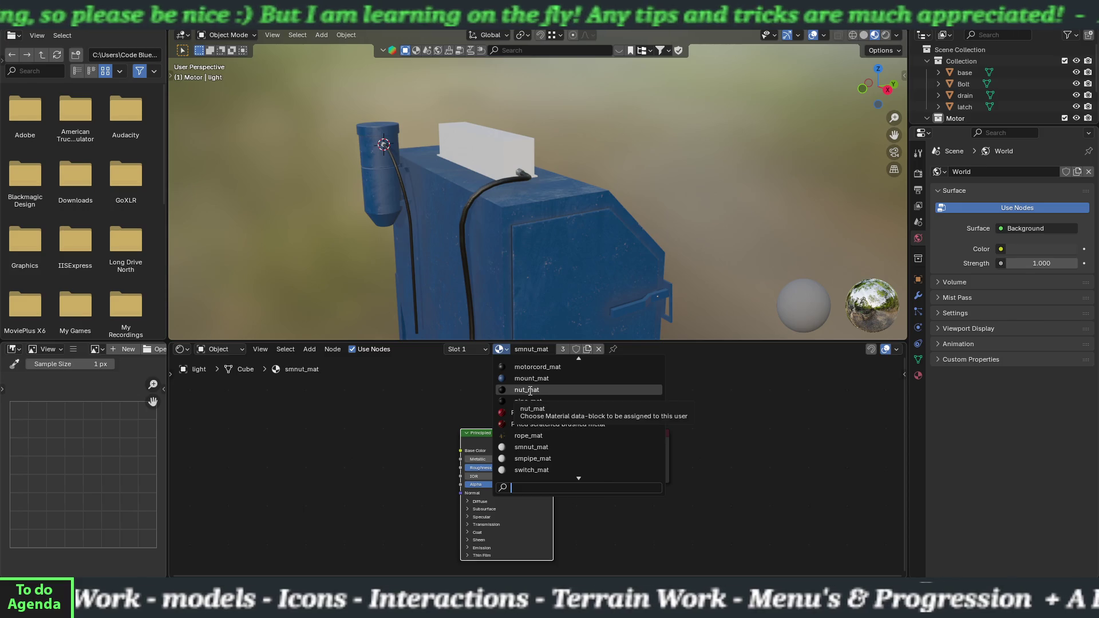
pyautogui.scroll(5, 529, 390)
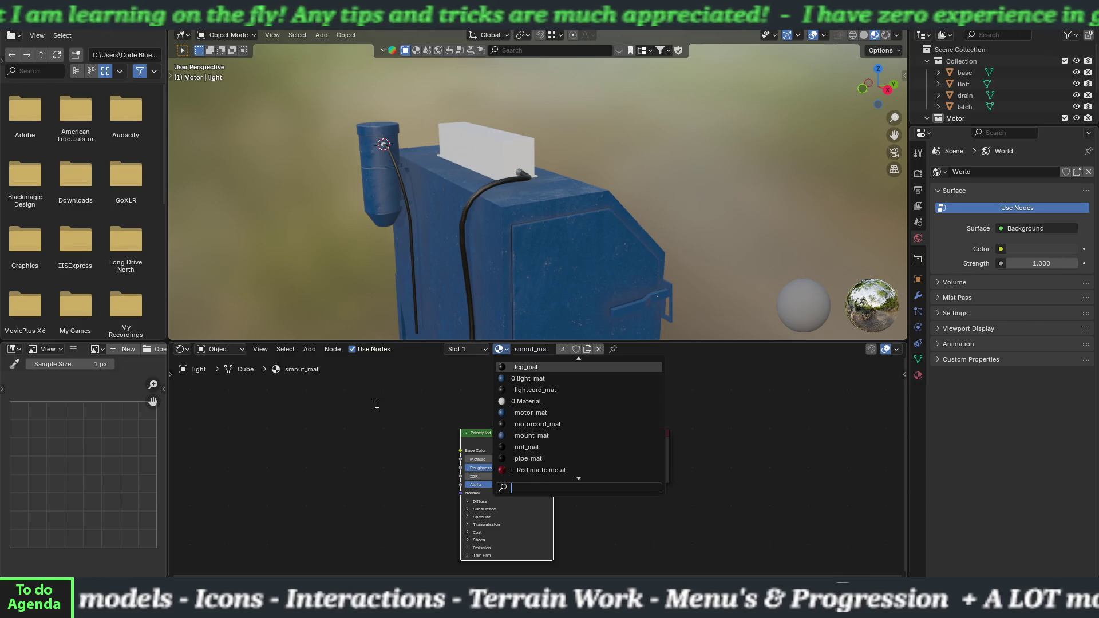
pyautogui.scroll(6, 507, 157)
pyautogui.moveTo(507, 157); pyautogui.dragTo(591, 285, button='middle')
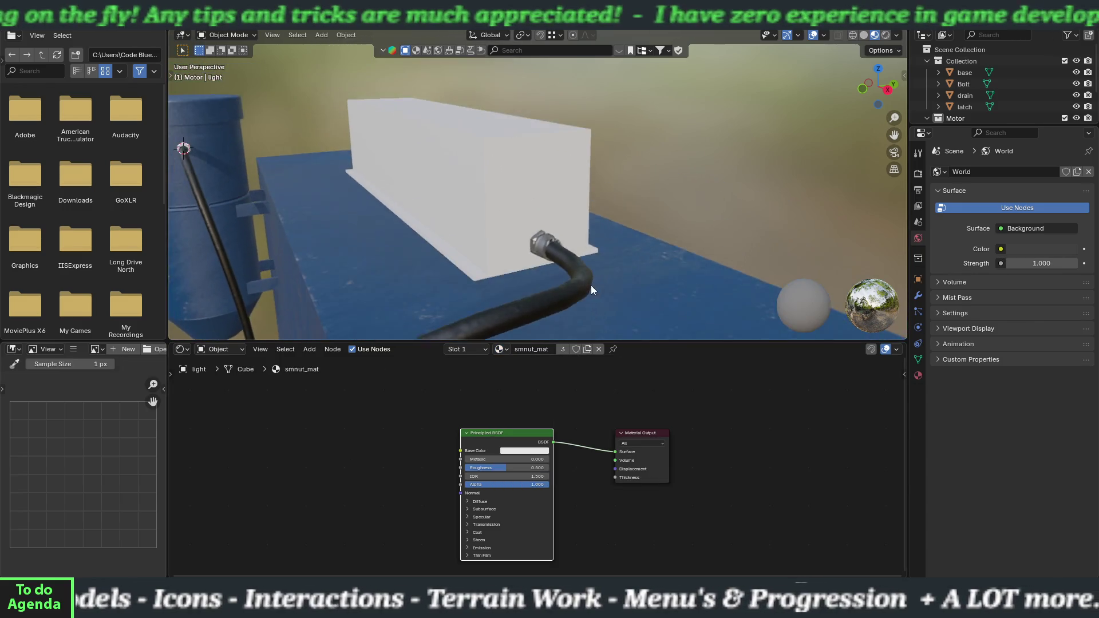
pyautogui.scroll(5, 544, 245)
pyautogui.scroll(-2, 530, 174)
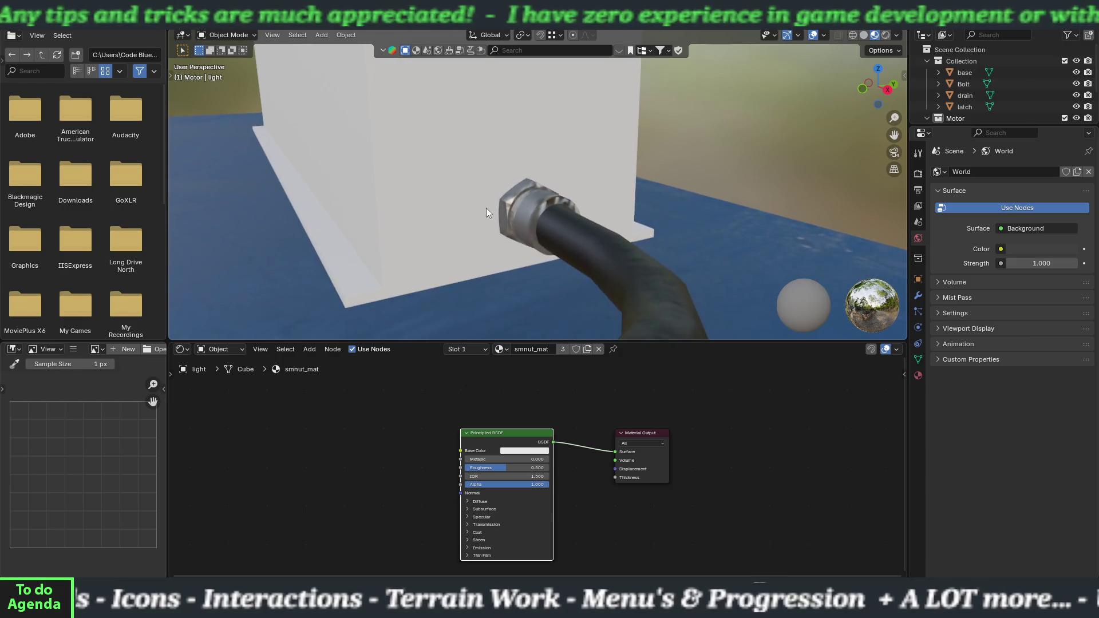
pyautogui.moveTo(486, 207)
pyautogui.mouseDown(button='middle')
pyautogui.moveTo(540, 226)
pyautogui.moveTo(550, 210)
pyautogui.moveTo(527, 190)
pyautogui.mouseUp(button='middle')
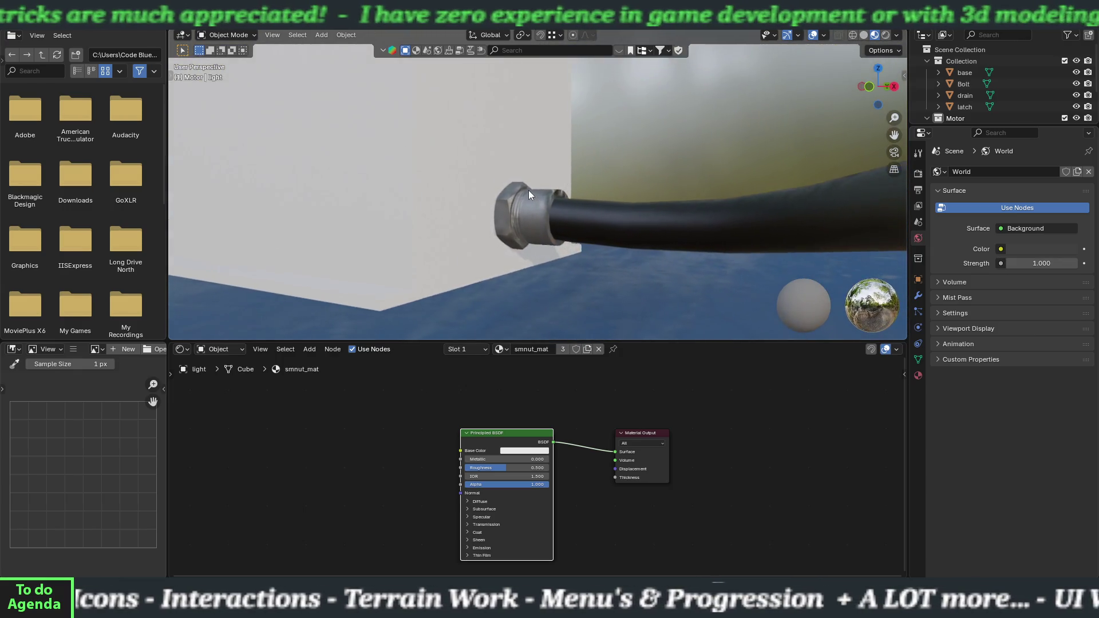
pyautogui.scroll(-10, 523, 213)
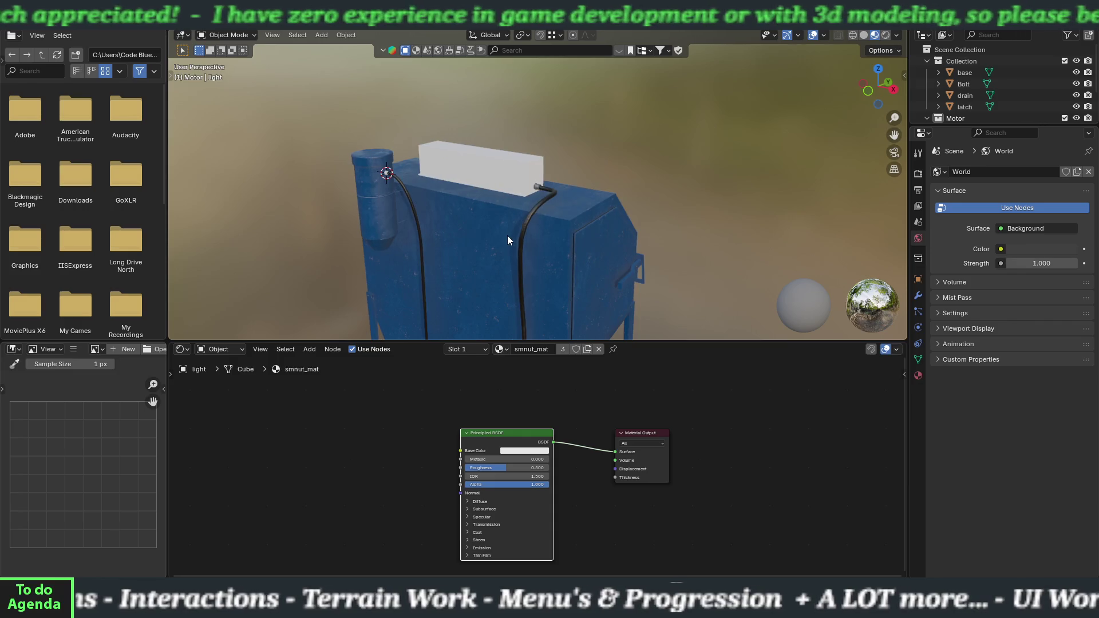
pyautogui.keyDown('shift'); pyautogui.moveTo(507, 235); pyautogui.dragTo(496, 192, button='middle'); pyautogui.keyUp('shift')
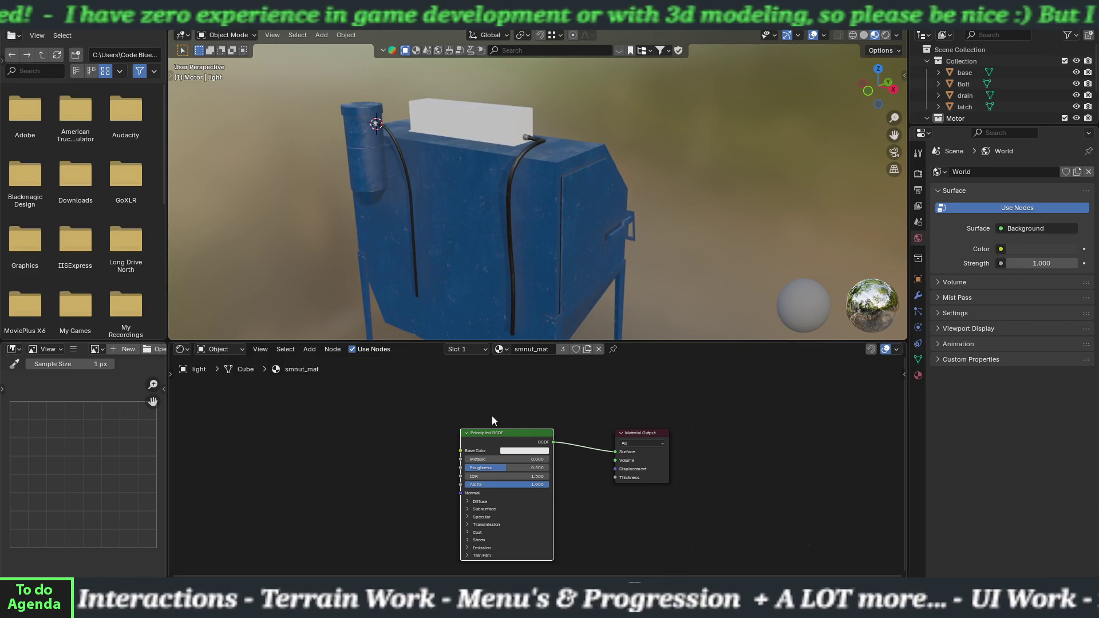
# Load the blaster_smnut_mat textures into smnut_mat's Principled BSDF with Principled Texture Setup
pyautogui.rightClick(492, 436)
pyautogui.click(490, 431)
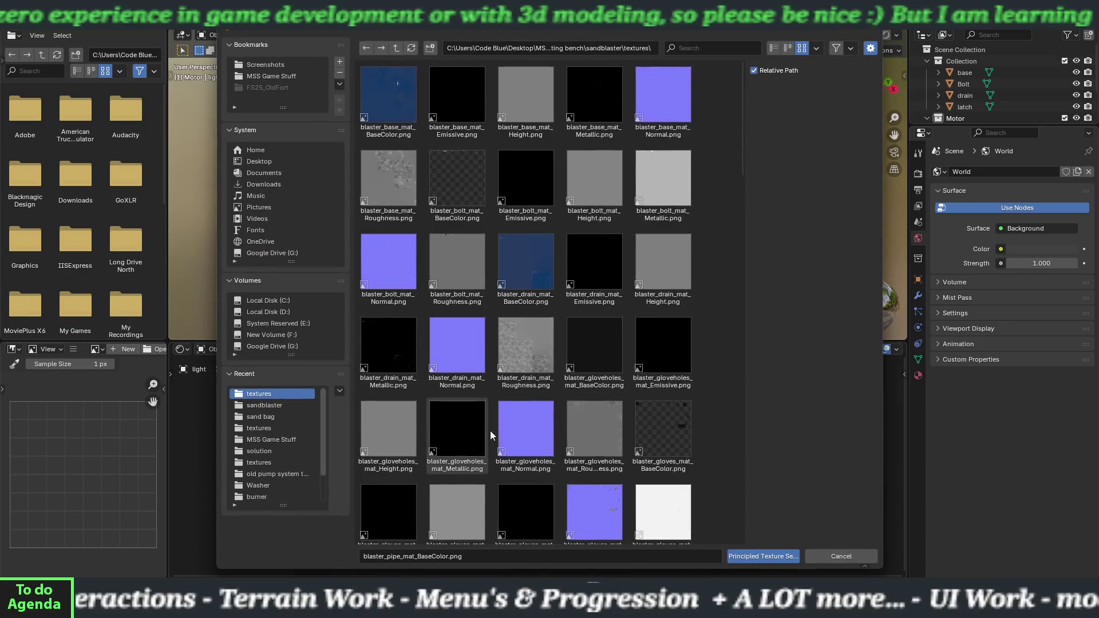
pyautogui.scroll(-10, 489, 428)
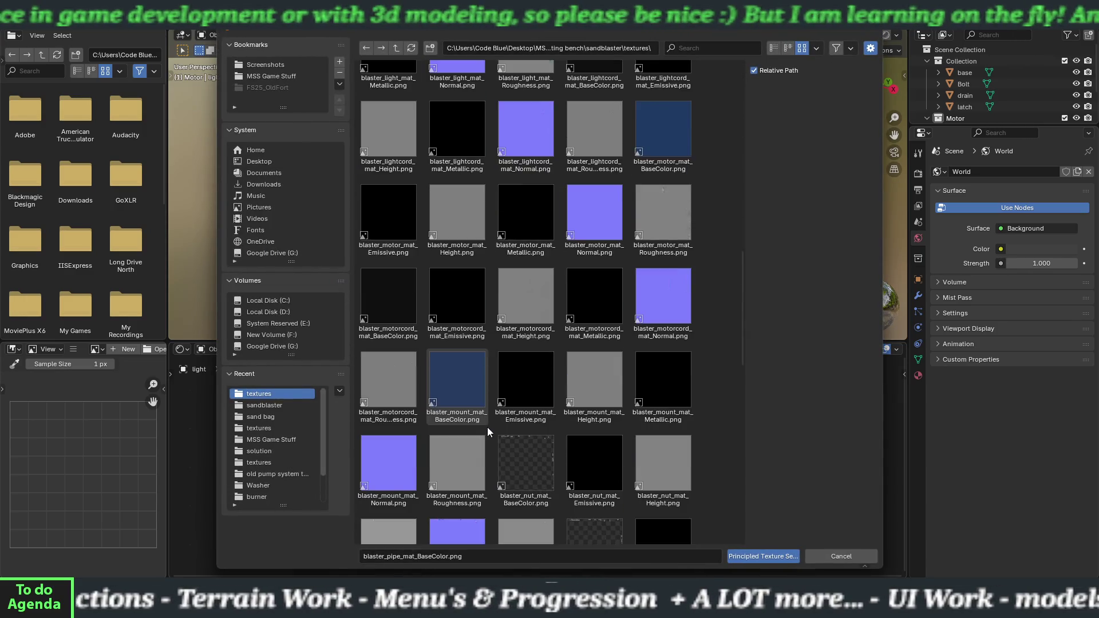
pyautogui.scroll(-4, 486, 427)
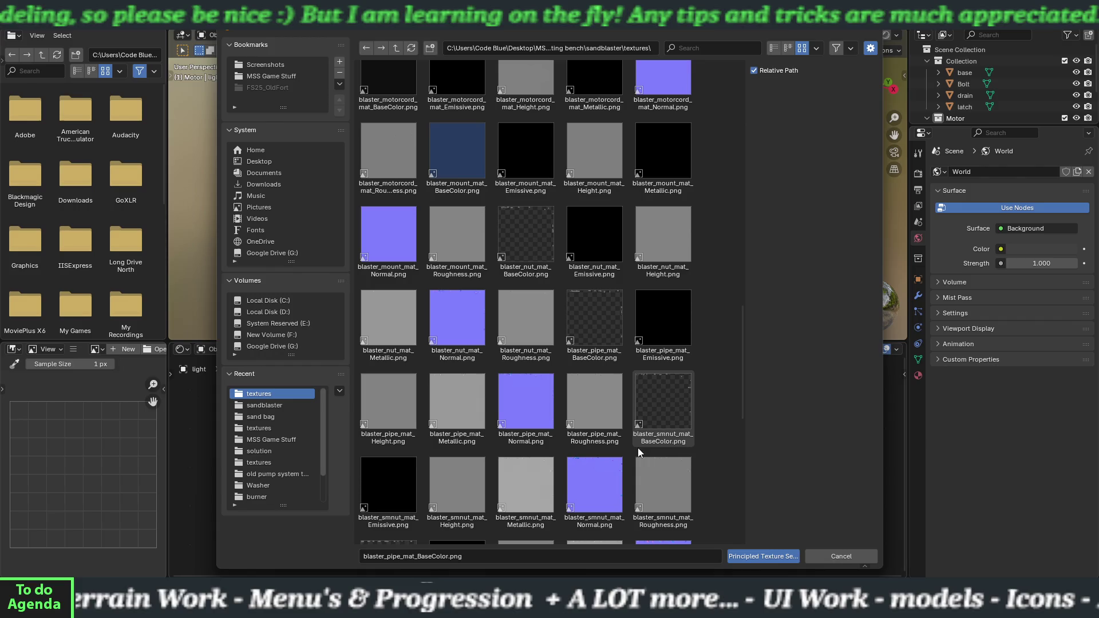
pyautogui.click(662, 417)
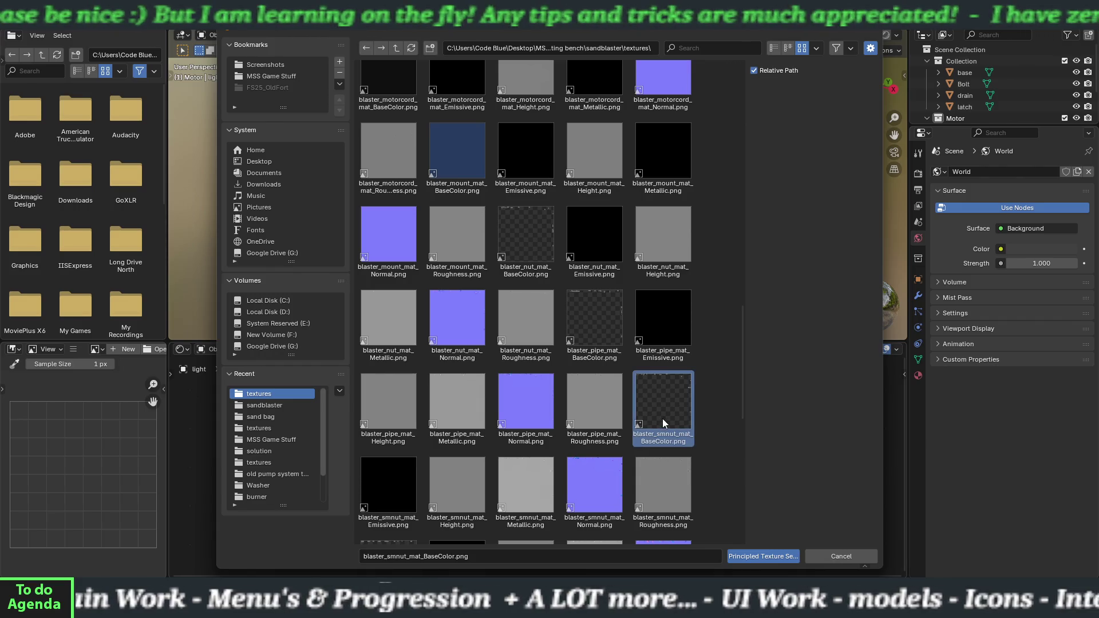
pyautogui.keyDown('shift'); pyautogui.click(648, 490); pyautogui.keyUp('shift')
pyautogui.click(747, 555)
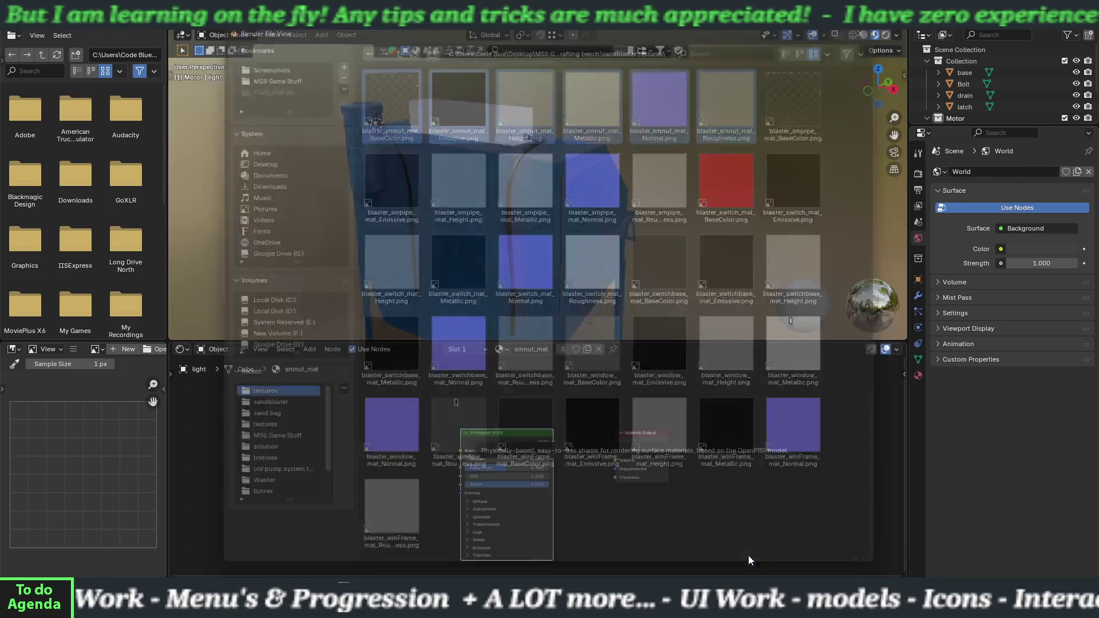
pyautogui.click(501, 349)
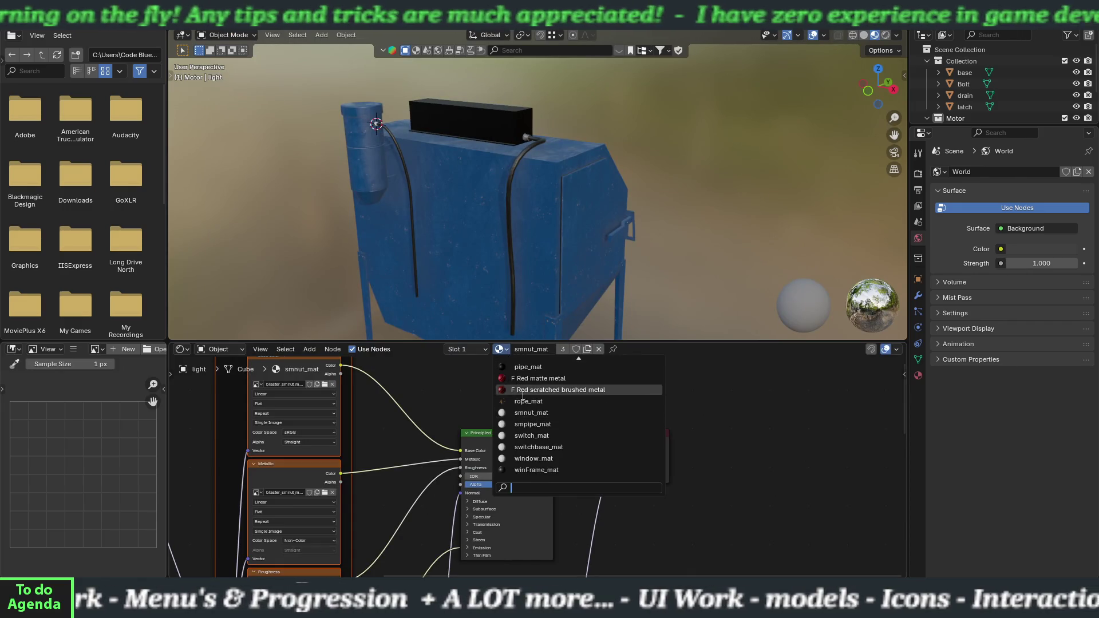
# Switch to smpipe_mat and load its six blaster_smpipe_mat textures with Principled Texture Setup
pyautogui.click(532, 424)
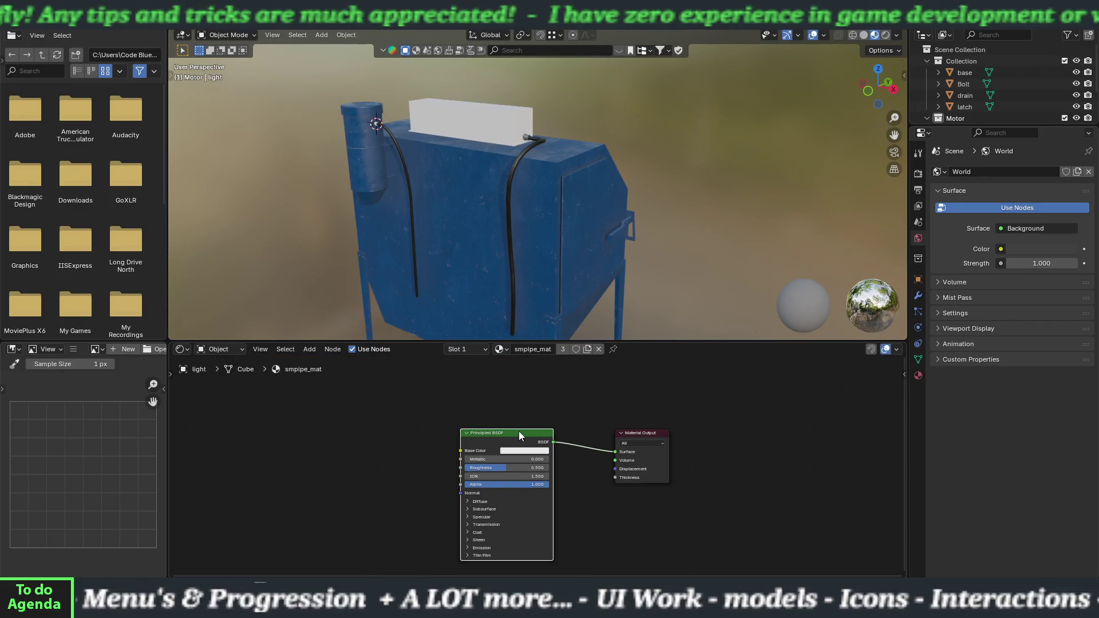
pyautogui.hotkey('ctrl', 'shift', 't')
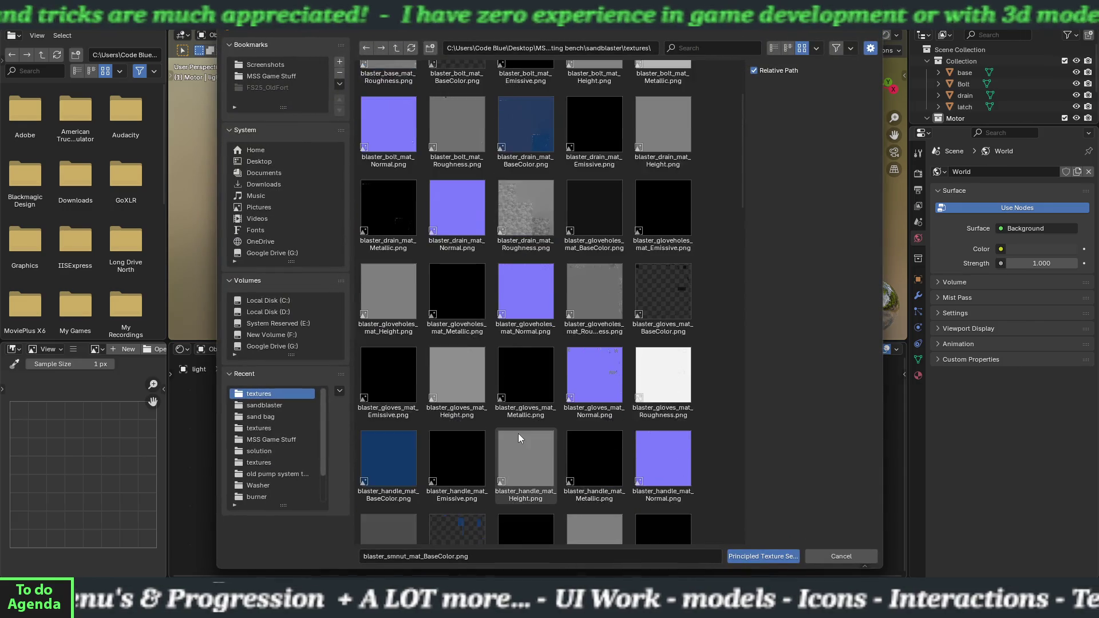
pyautogui.scroll(-10, 517, 434)
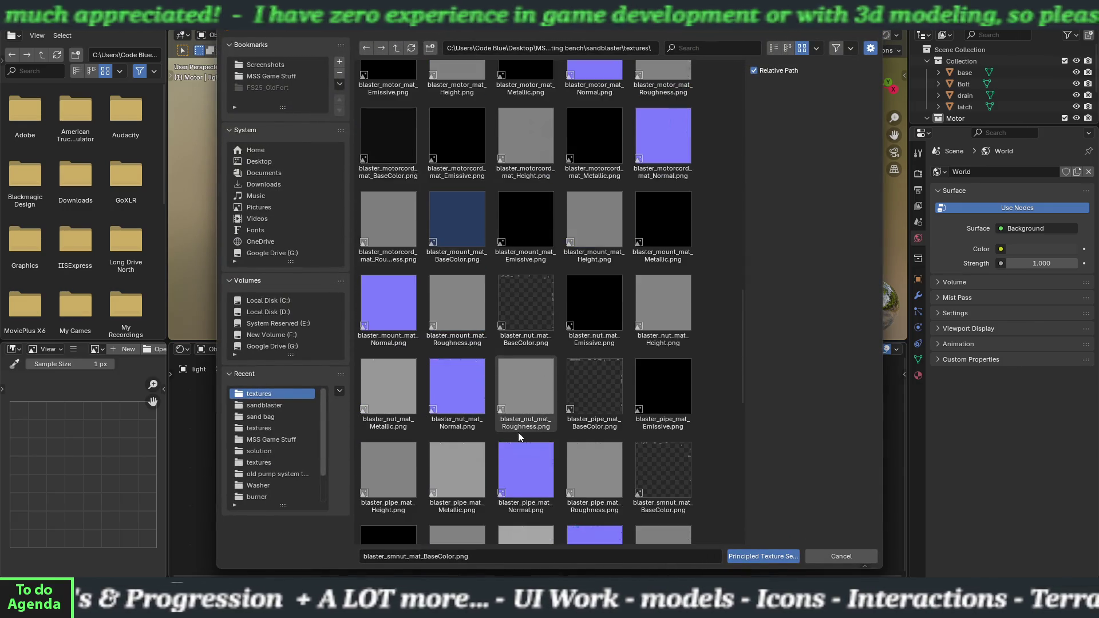
pyautogui.scroll(-2, 523, 435)
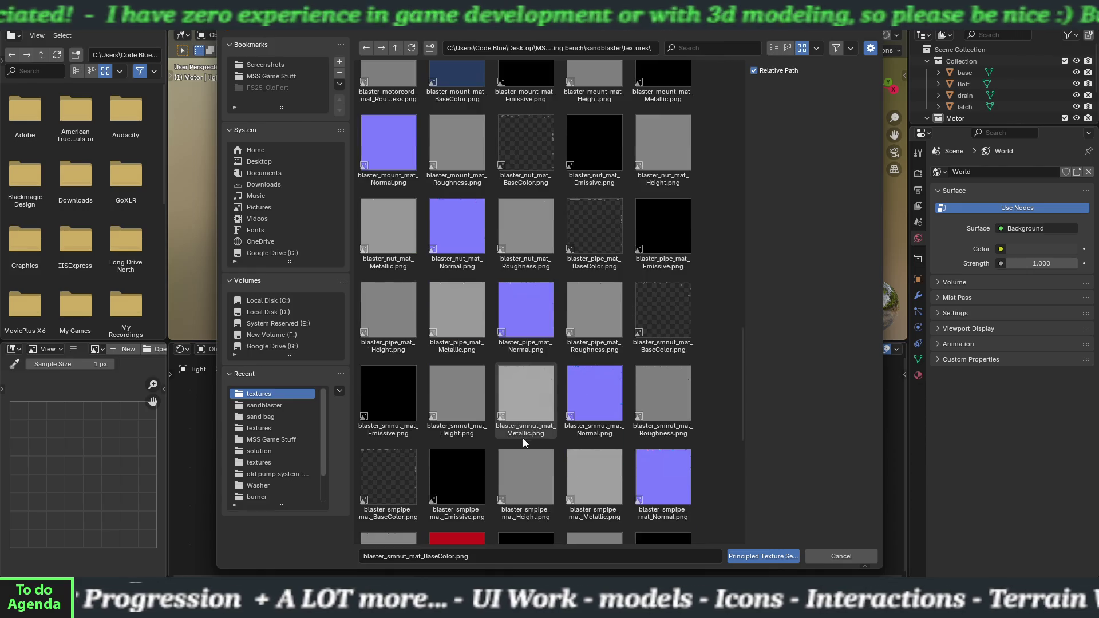
pyautogui.click(393, 487)
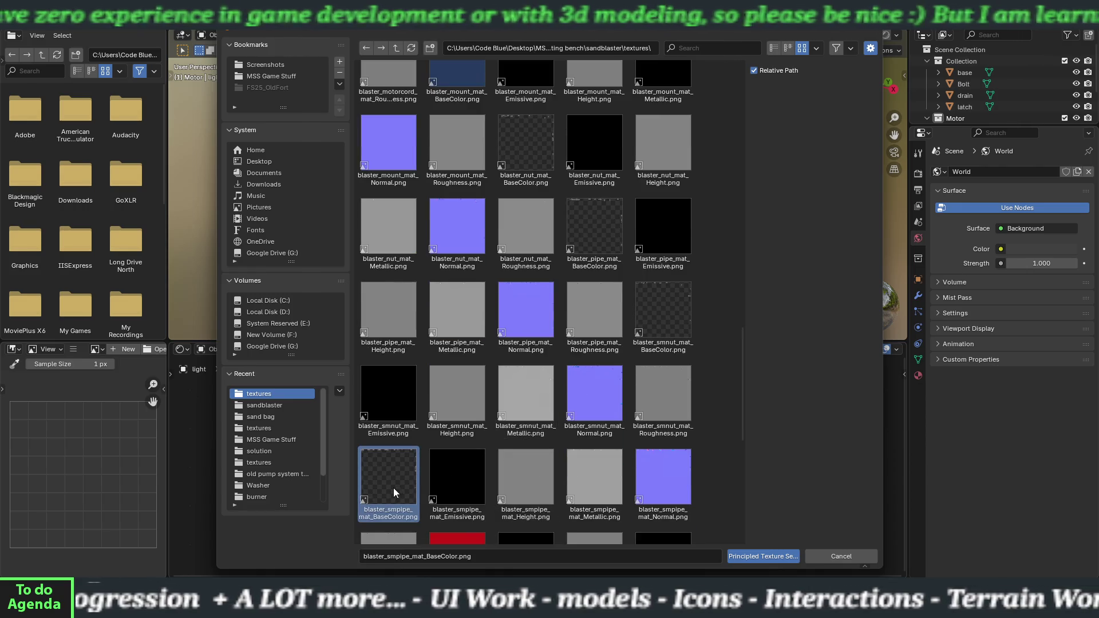
pyautogui.scroll(-1, 397, 499)
pyautogui.scroll(-2, 398, 495)
pyautogui.keyDown('shift'); pyautogui.click(403, 455); pyautogui.keyUp('shift')
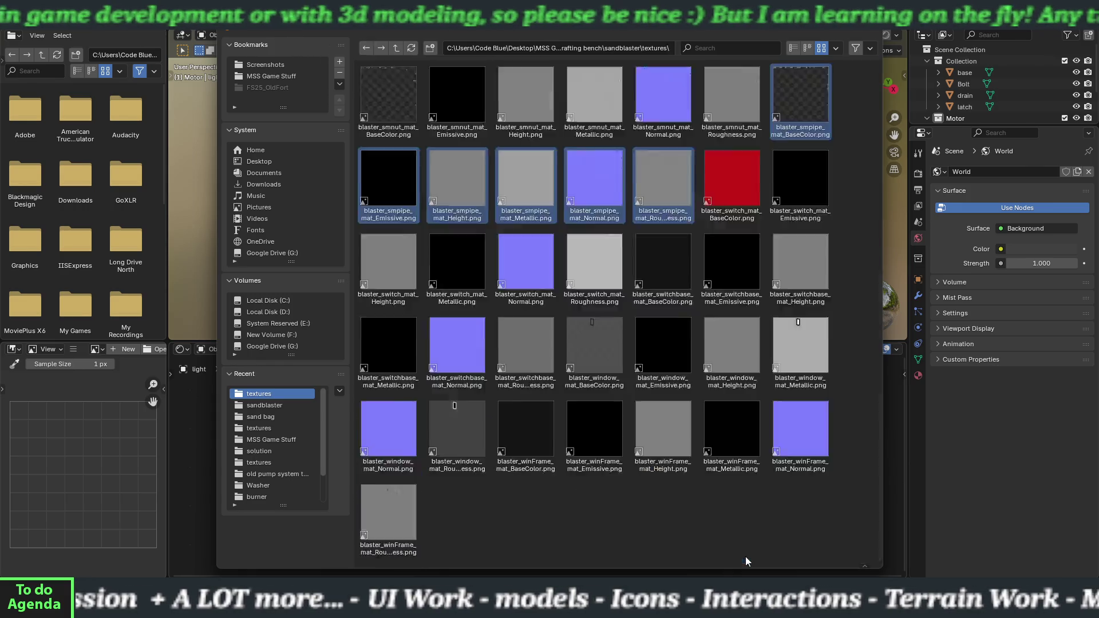
pyautogui.click(745, 556)
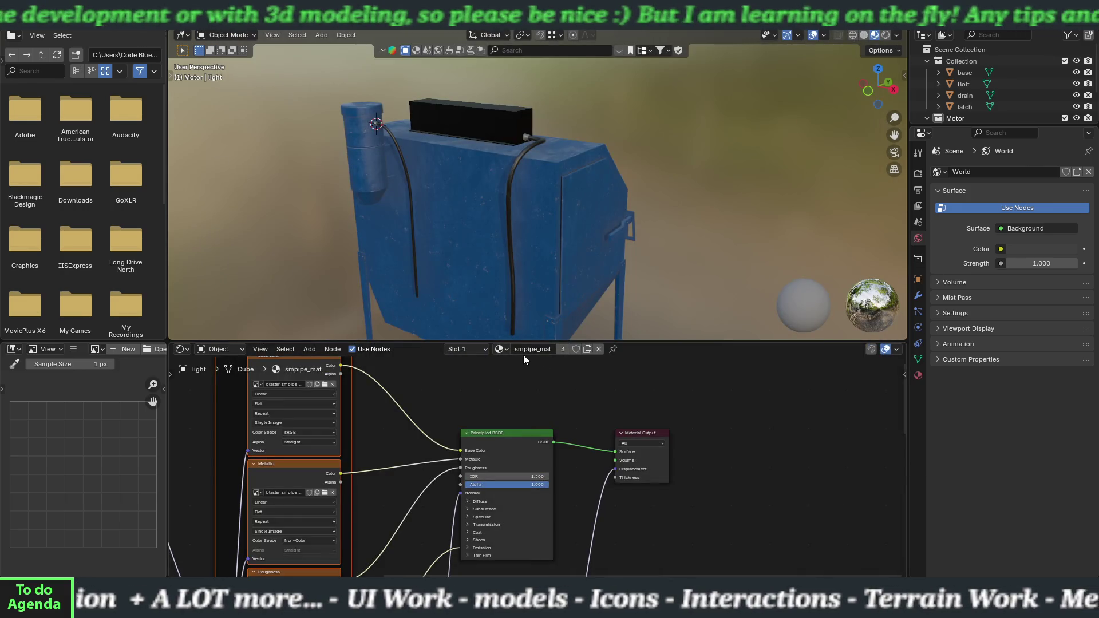
# Switch to switch_mat and load its six blaster_switch_mat textures into the Principled BSDF
pyautogui.click(501, 349)
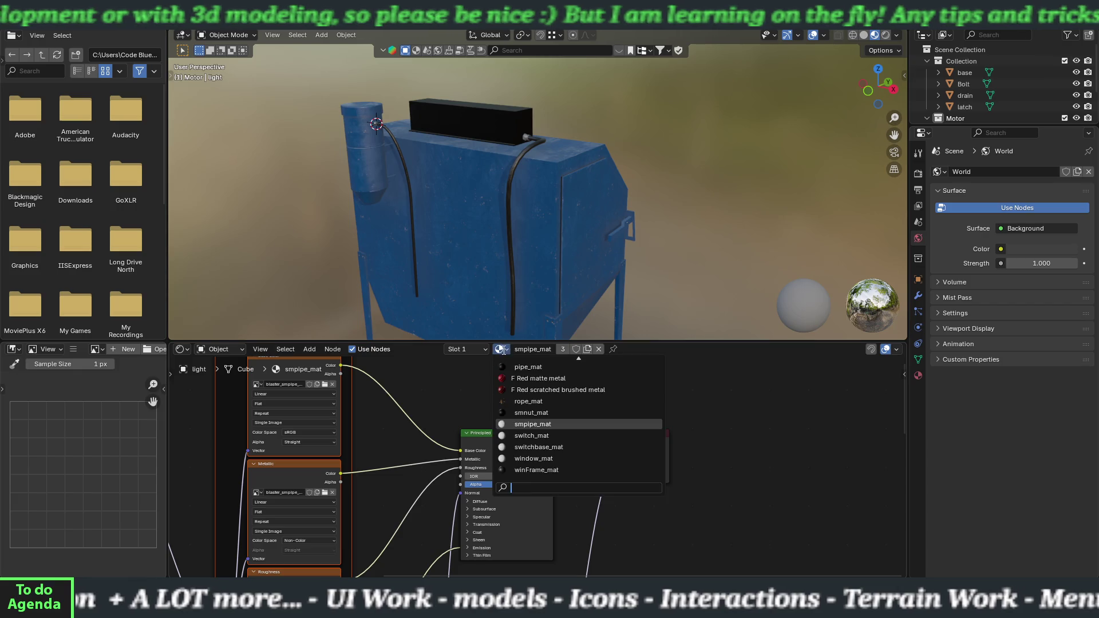
pyautogui.click(516, 436)
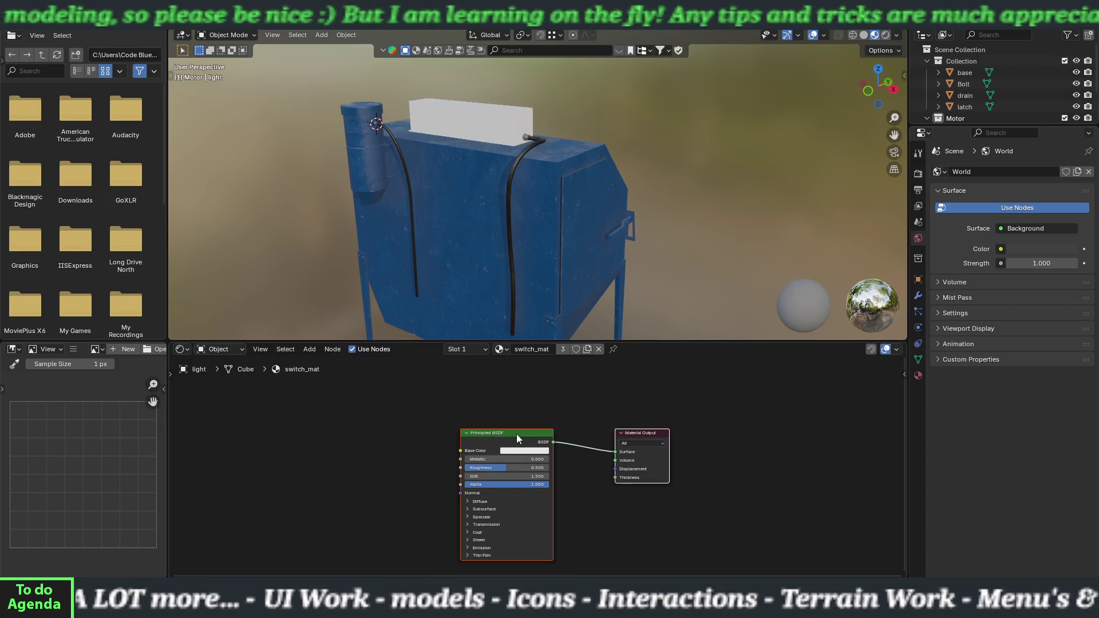
pyautogui.hotkey('ctrl', 'shift', 't')
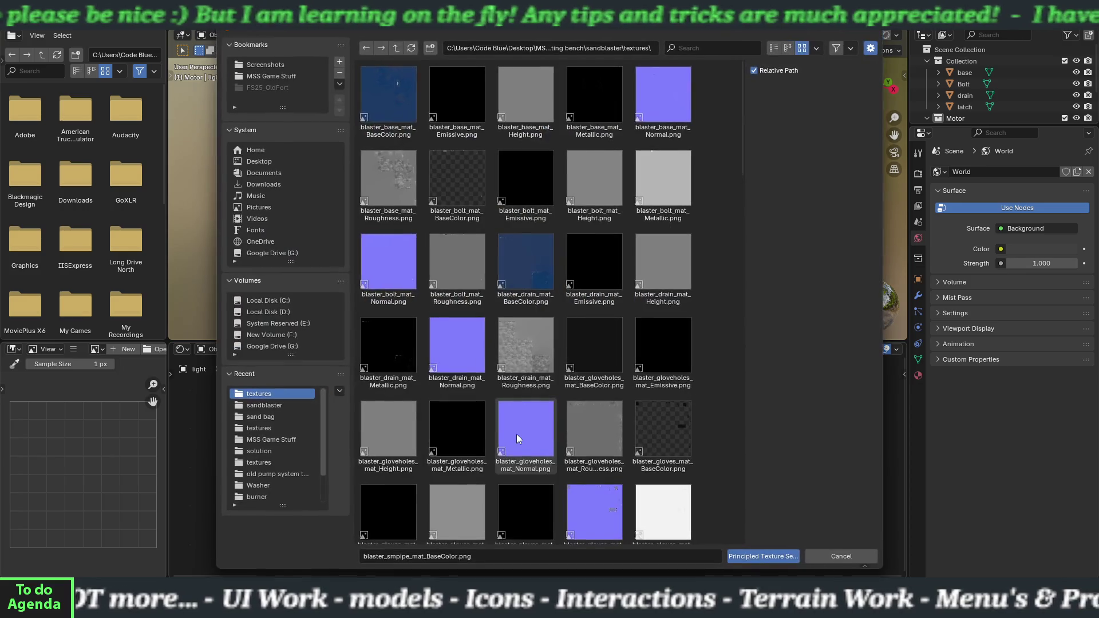
pyautogui.scroll(-10, 510, 419)
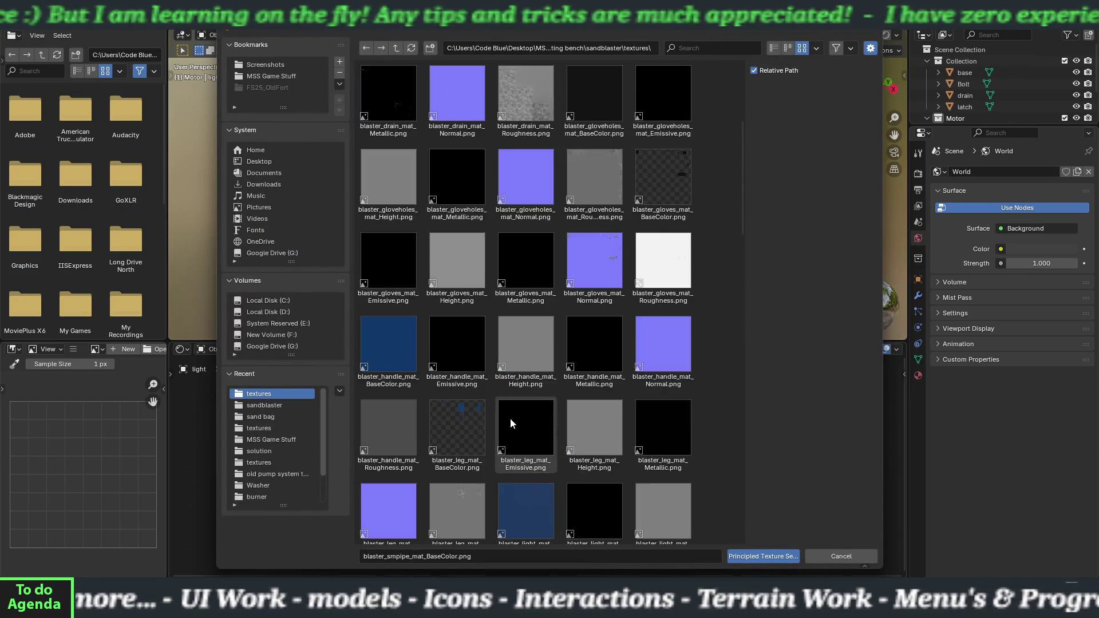
pyautogui.scroll(-12, 510, 422)
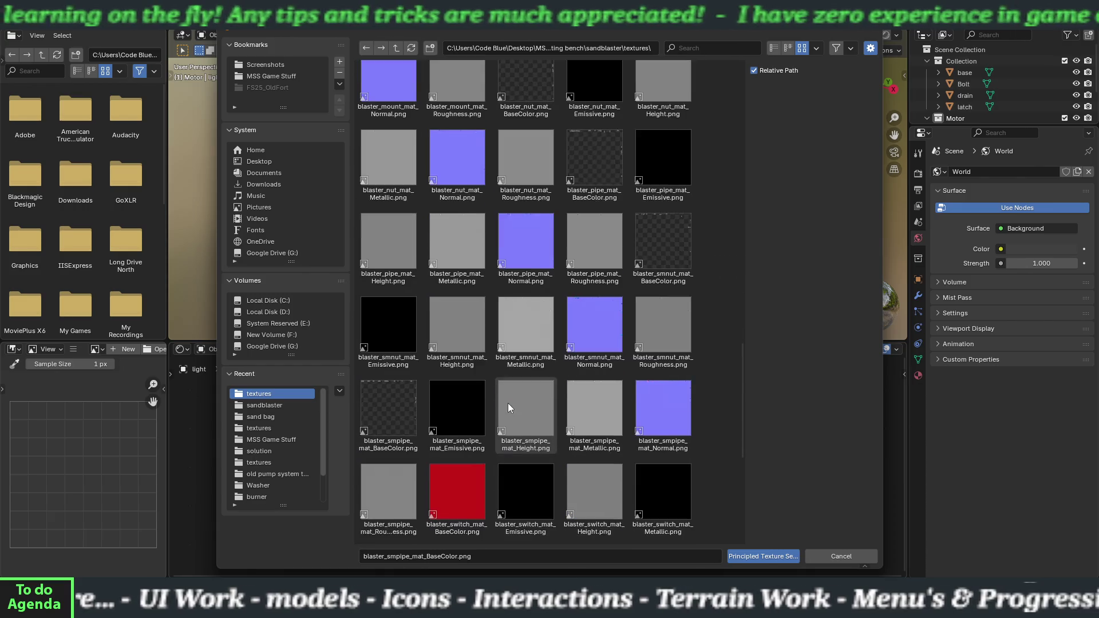
pyautogui.click(478, 376)
pyautogui.keyDown('shift'); pyautogui.click(468, 437); pyautogui.keyUp('shift')
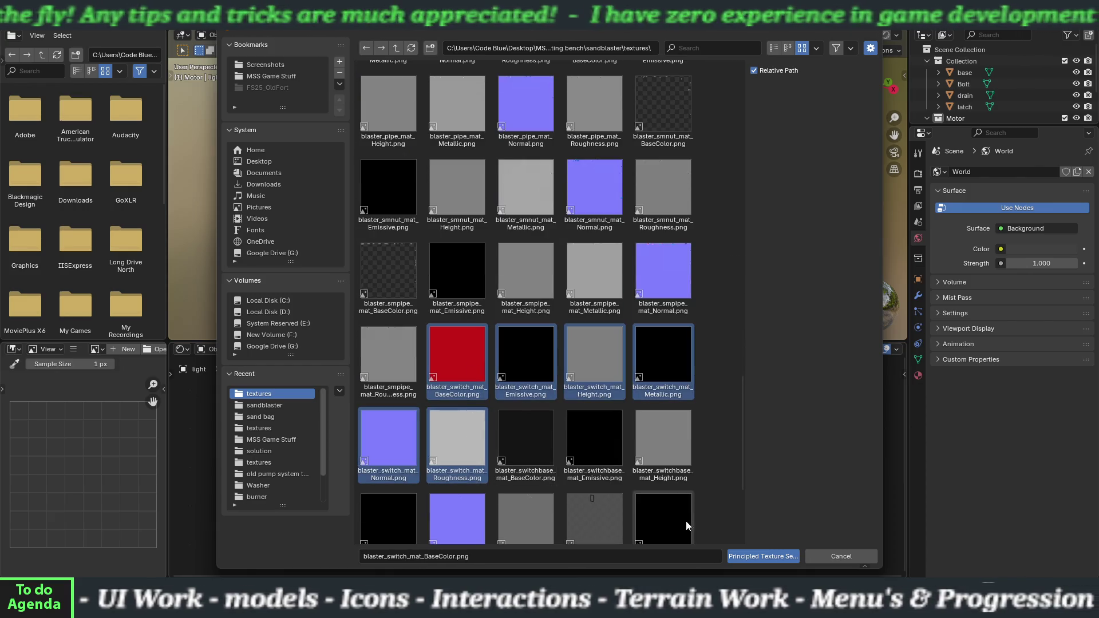
pyautogui.click(743, 554)
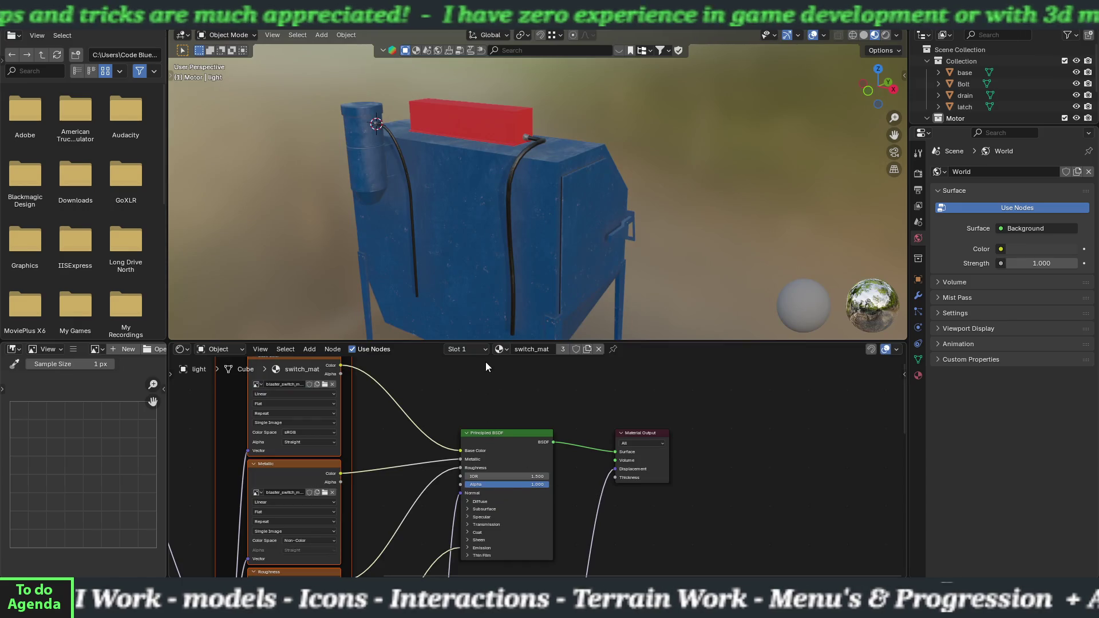
# Switch the material slot to switchbase_mat
pyautogui.click(484, 350)
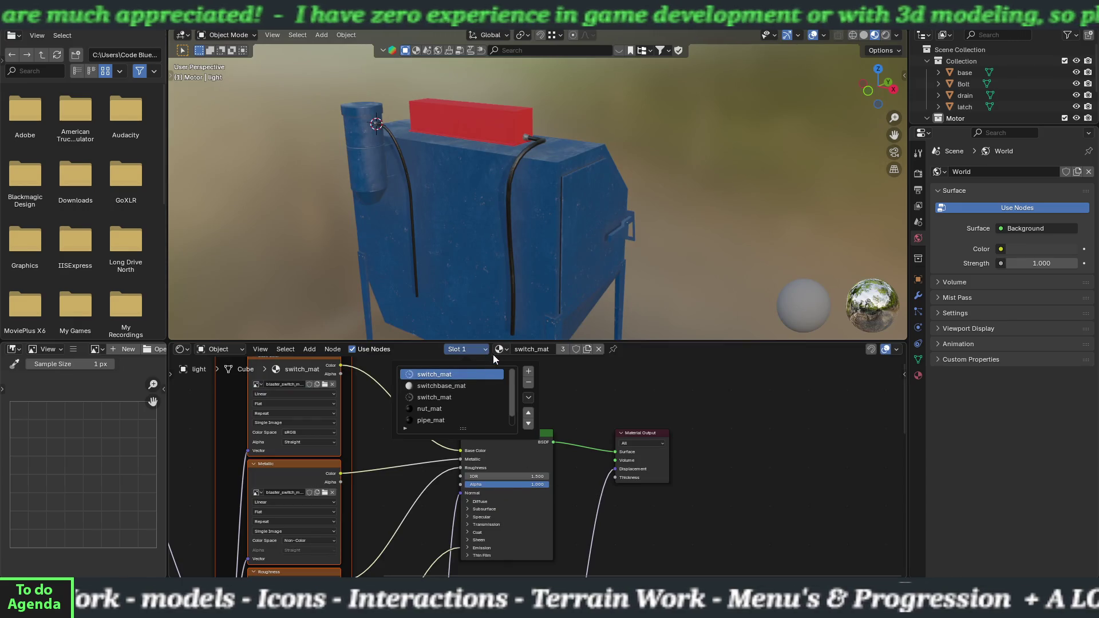
pyautogui.click(505, 350)
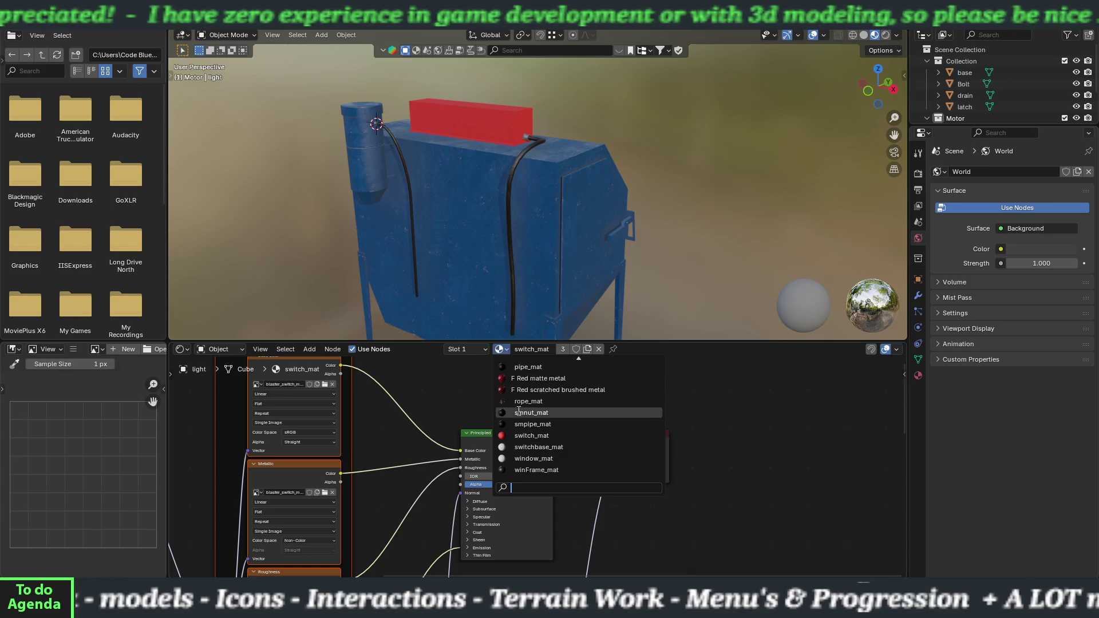
pyautogui.click(523, 445)
# Load the blaster_switchbase_mat textures into switchbase_mat's Principled BSDF via Principled Texture Setup
pyautogui.rightClick(507, 438)
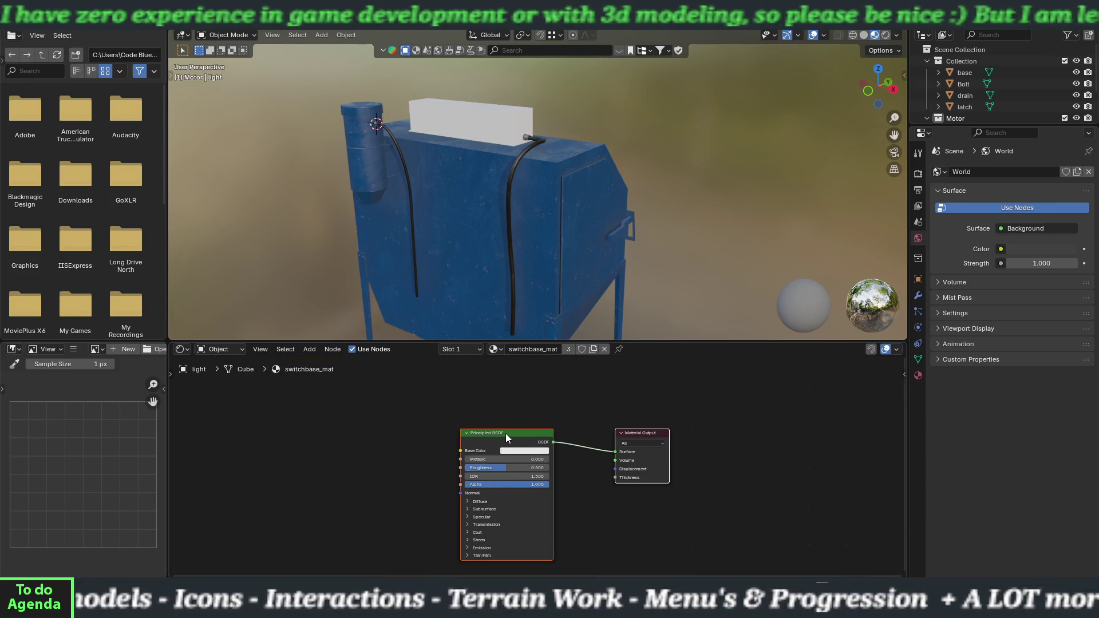
pyautogui.click(506, 438)
pyautogui.scroll(-15, 506, 437)
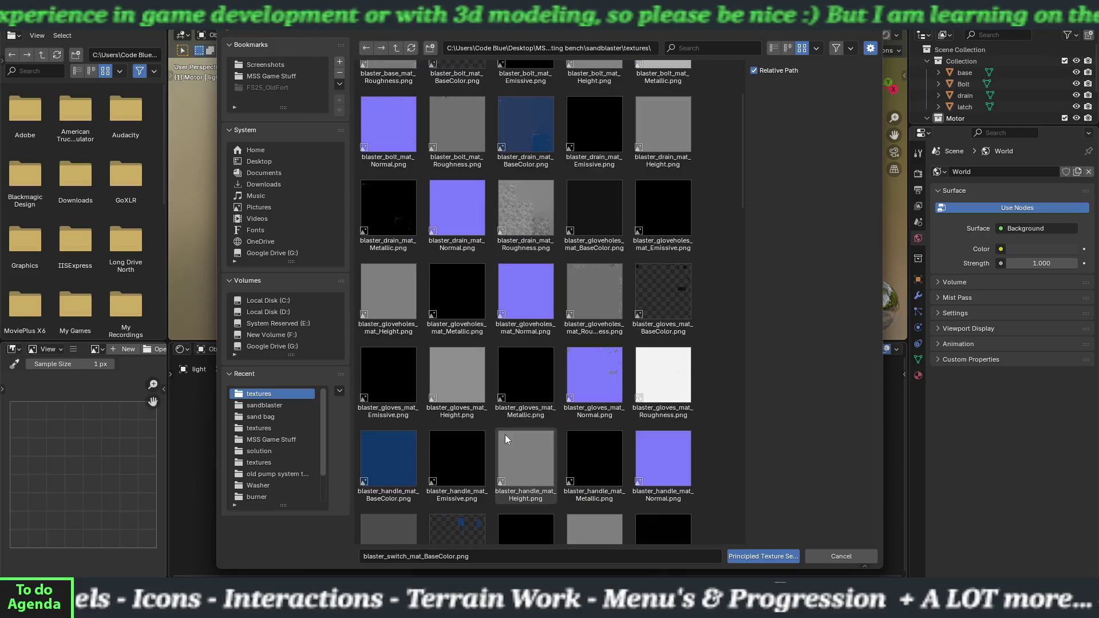
pyautogui.scroll(-10, 505, 436)
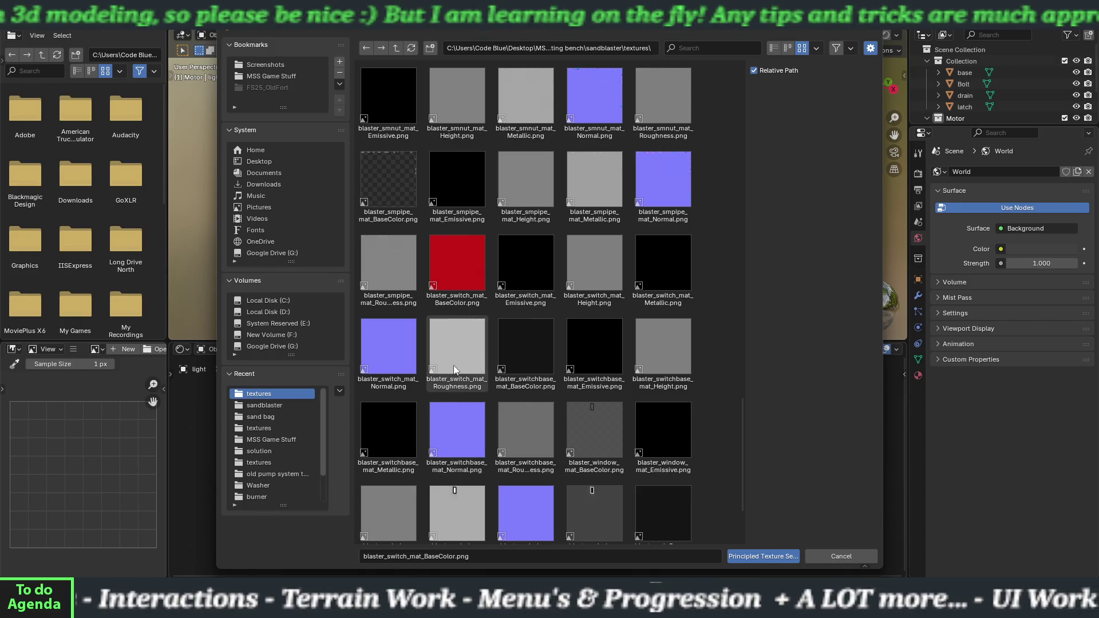
pyautogui.click(541, 366)
pyautogui.keyDown('shift'); pyautogui.click(533, 421); pyautogui.keyUp('shift')
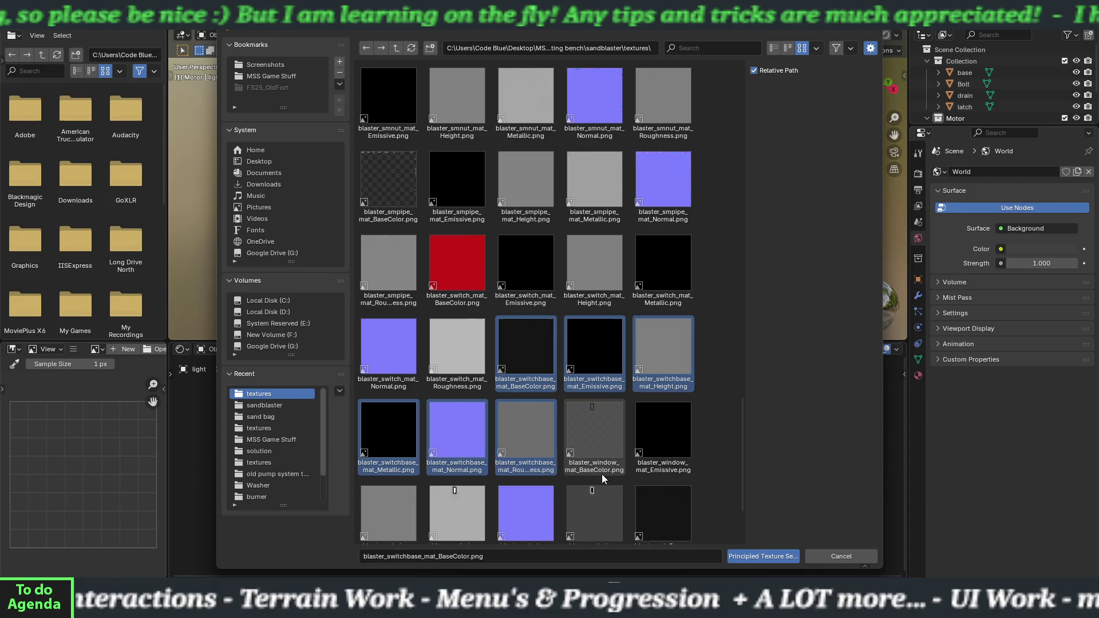
pyautogui.click(761, 556)
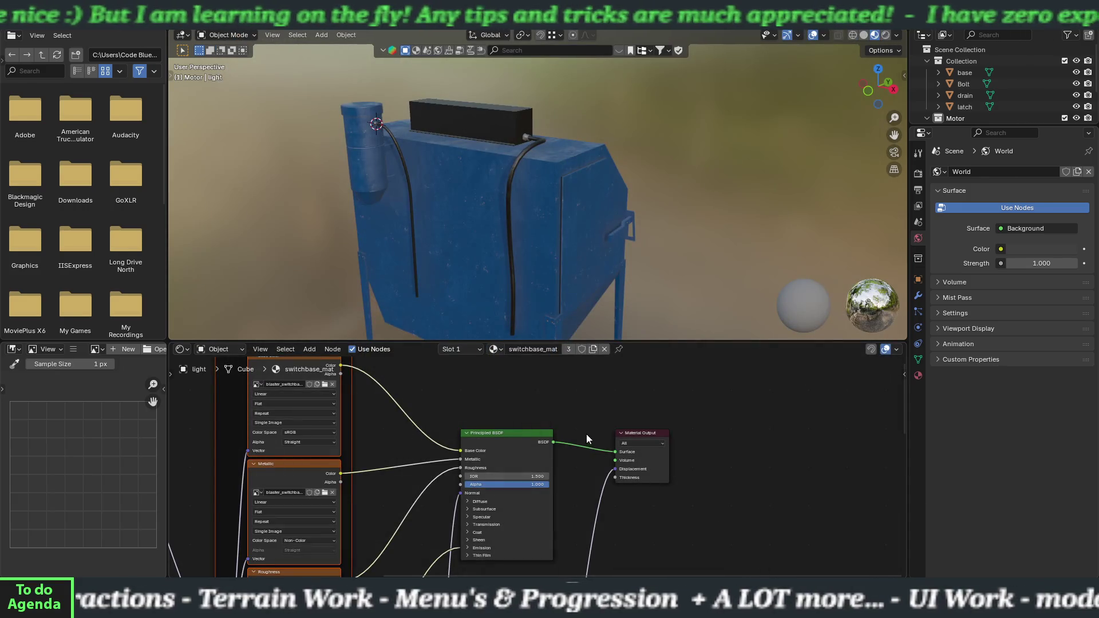
pyautogui.click(498, 350)
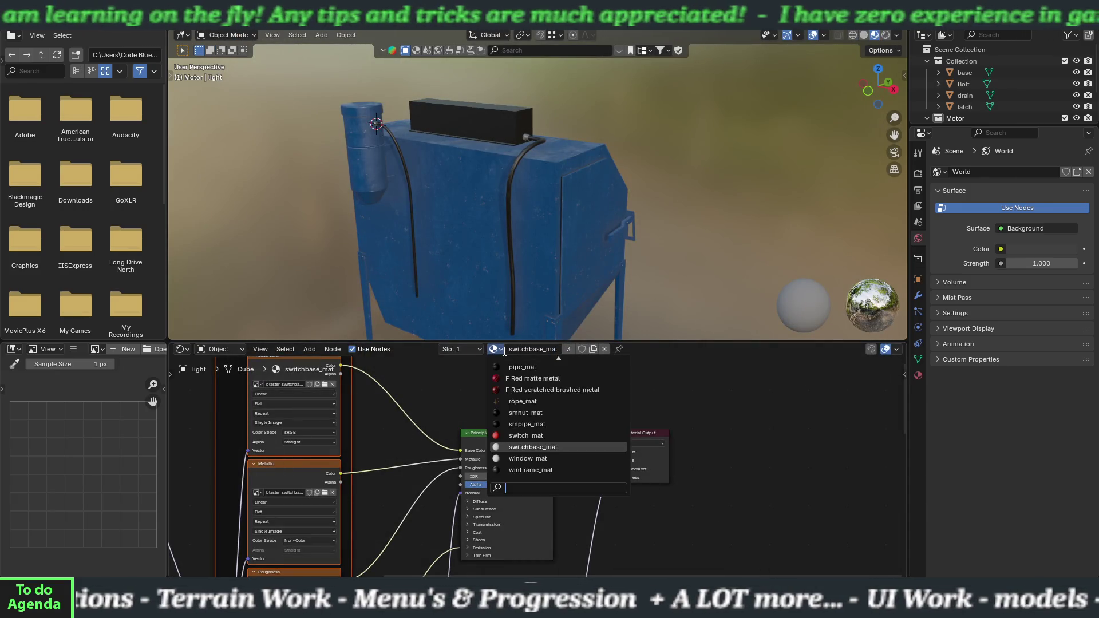
# Switch to window_mat and load its six blaster_window_mat textures into the Principled BSDF
pyautogui.click(528, 459)
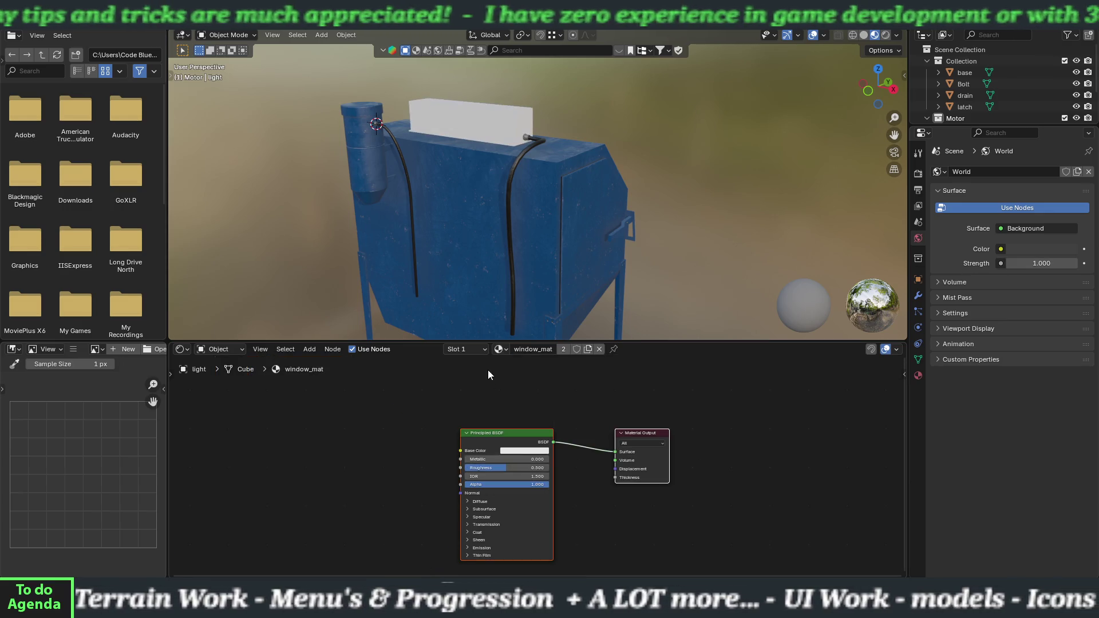
pyautogui.click(501, 350)
pyautogui.click(507, 350)
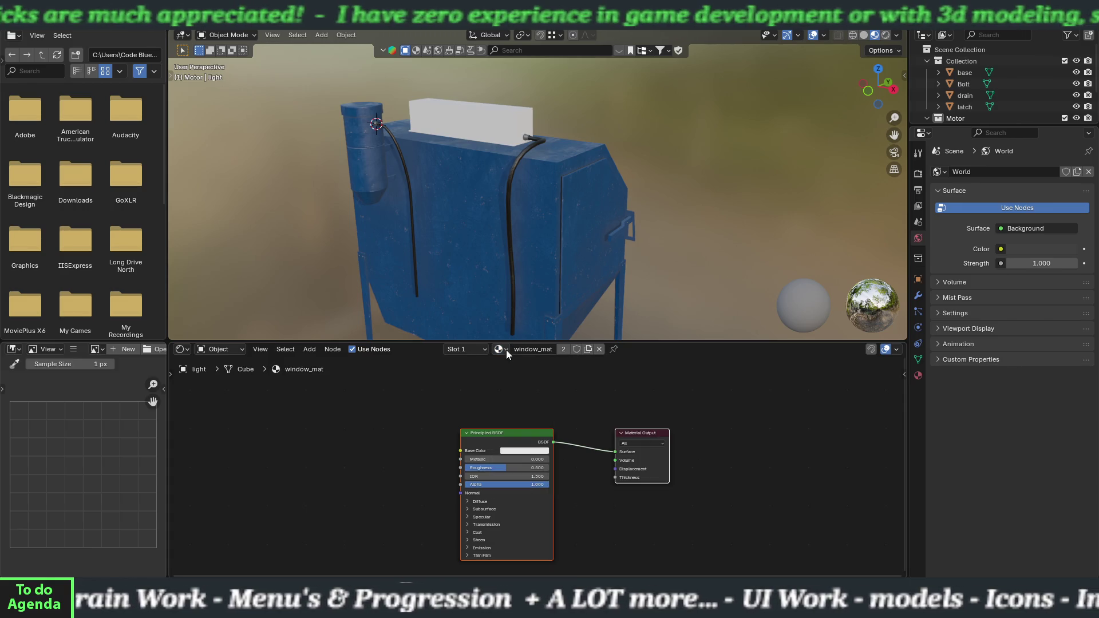
pyautogui.rightClick(501, 434)
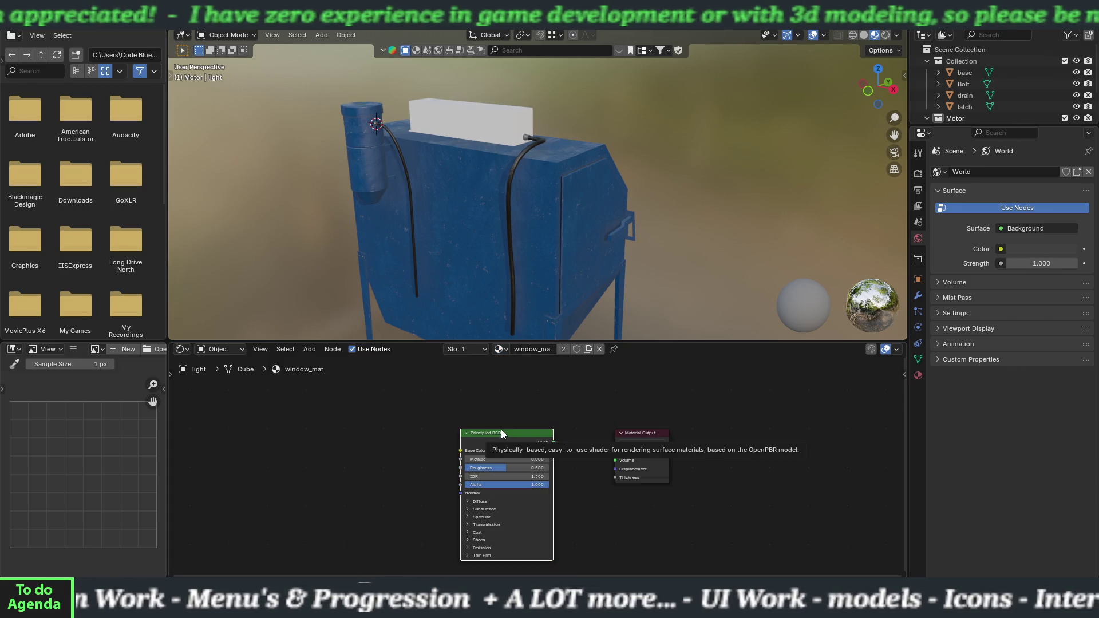
pyautogui.click(501, 434)
pyautogui.scroll(-15, 503, 447)
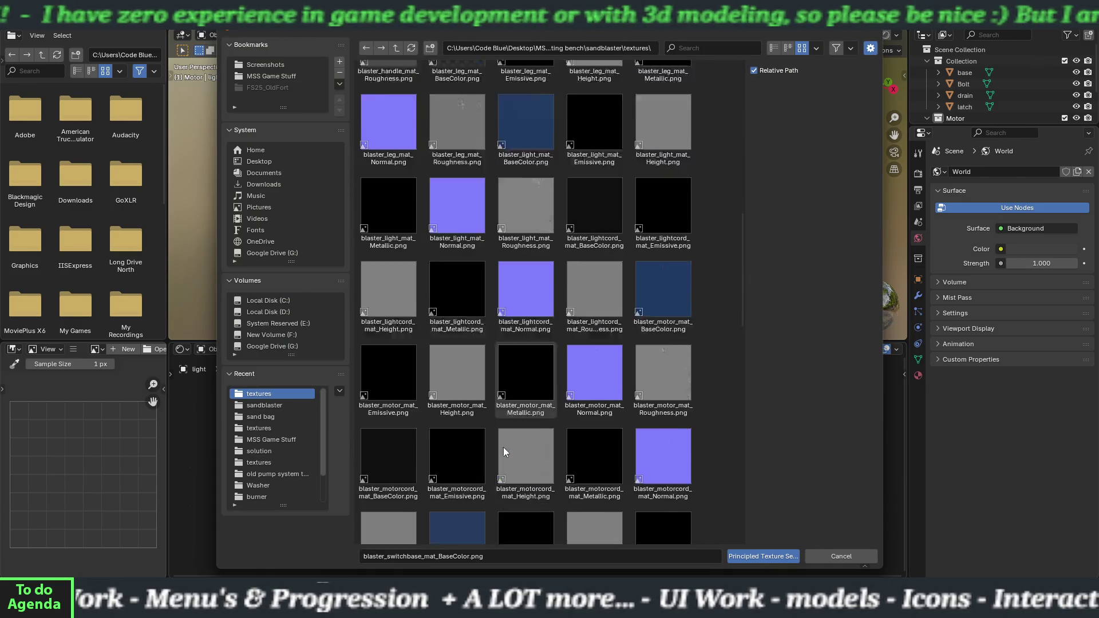
pyautogui.scroll(-8, 503, 447)
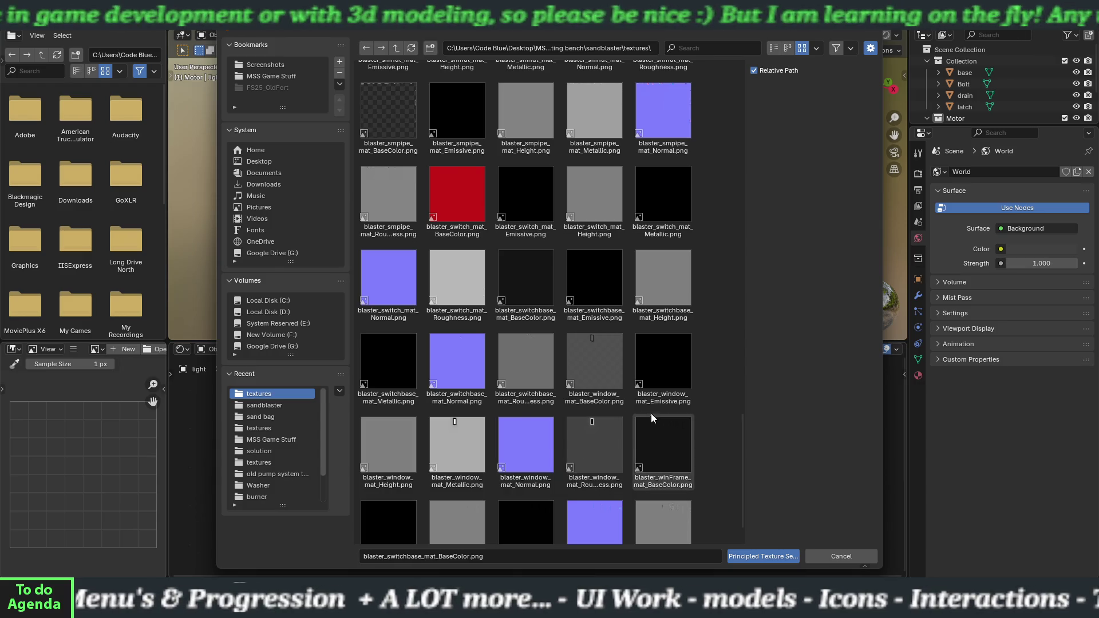
pyautogui.click(602, 379)
pyautogui.keyDown('shift'); pyautogui.click(588, 435); pyautogui.keyUp('shift')
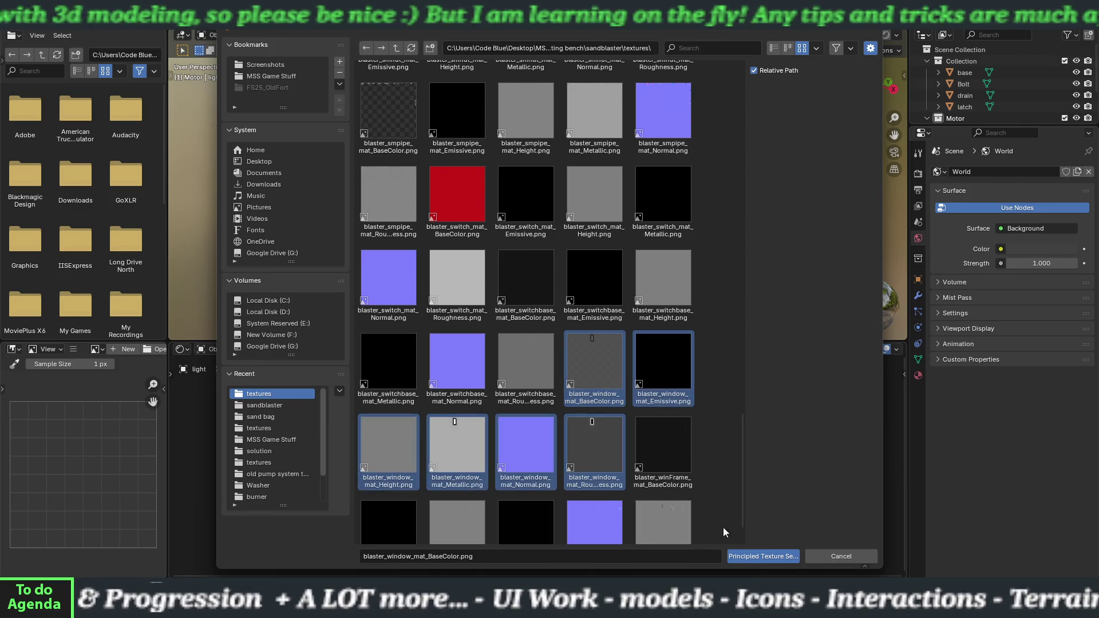
pyautogui.click(751, 552)
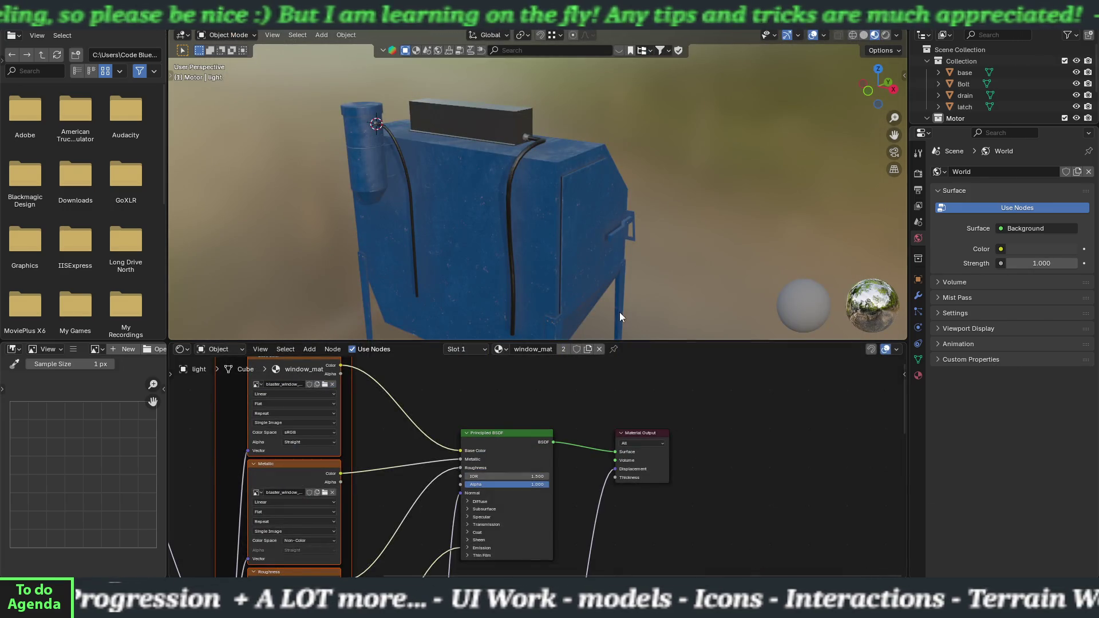
# Orbit from the right-side view to inspect the top box, then go to the Layout workspace
pyautogui.press('KP_3')
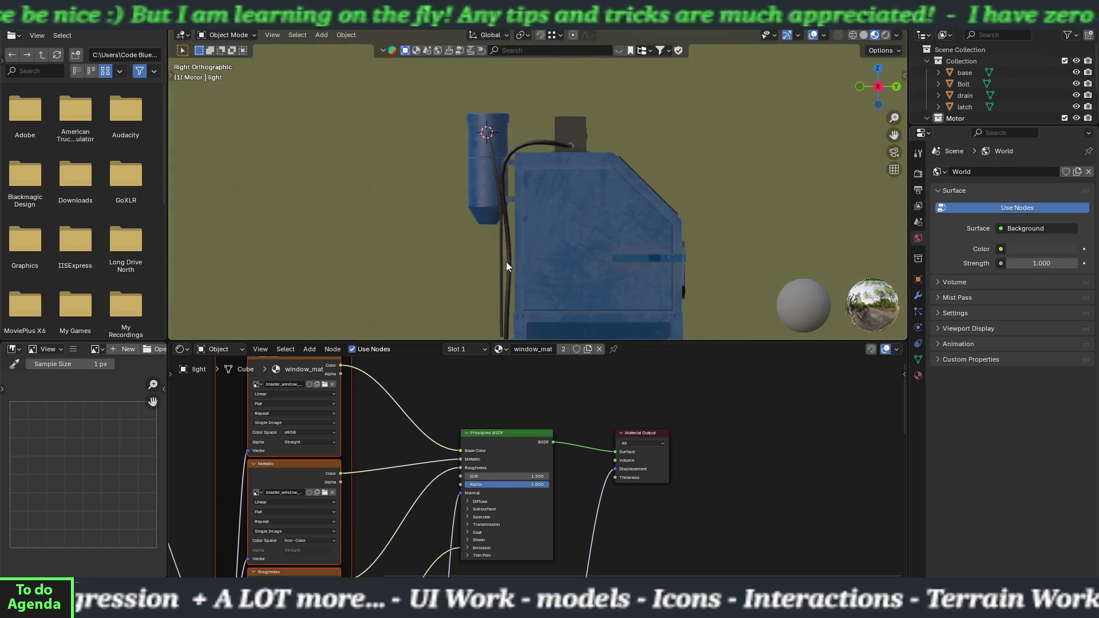
pyautogui.moveTo(513, 262)
pyautogui.mouseDown(button='middle')
pyautogui.moveTo(600, 228)
pyautogui.moveTo(505, 257)
pyautogui.moveTo(674, 218)
pyautogui.moveTo(451, 183)
pyautogui.moveTo(472, 194)
pyautogui.mouseUp(button='middle')
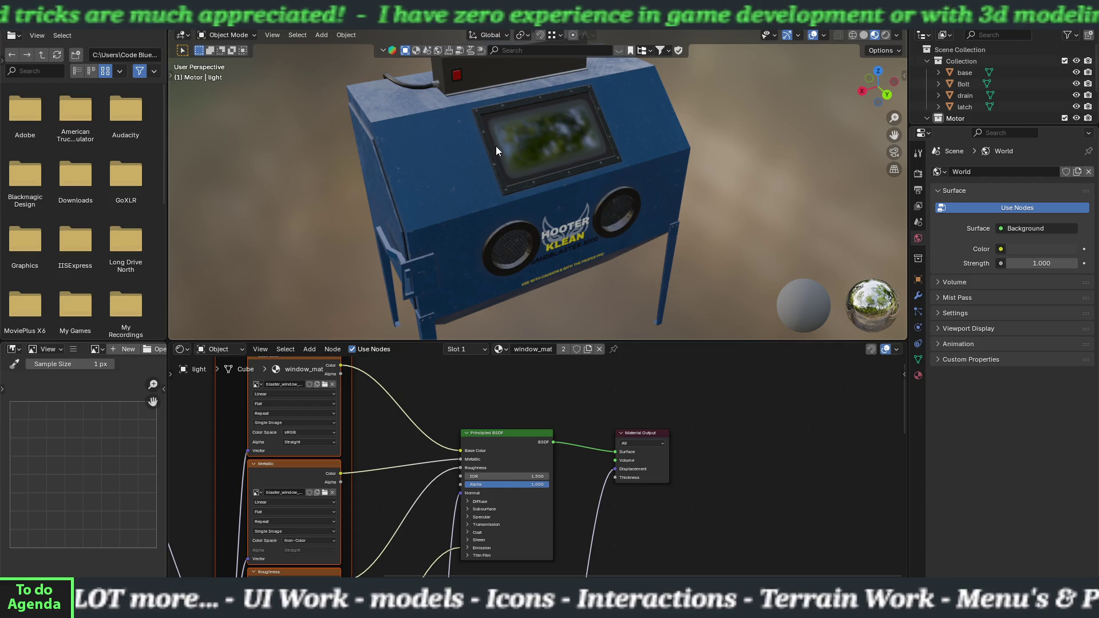
pyautogui.moveTo(496, 146); pyautogui.dragTo(499, 220, button='middle')
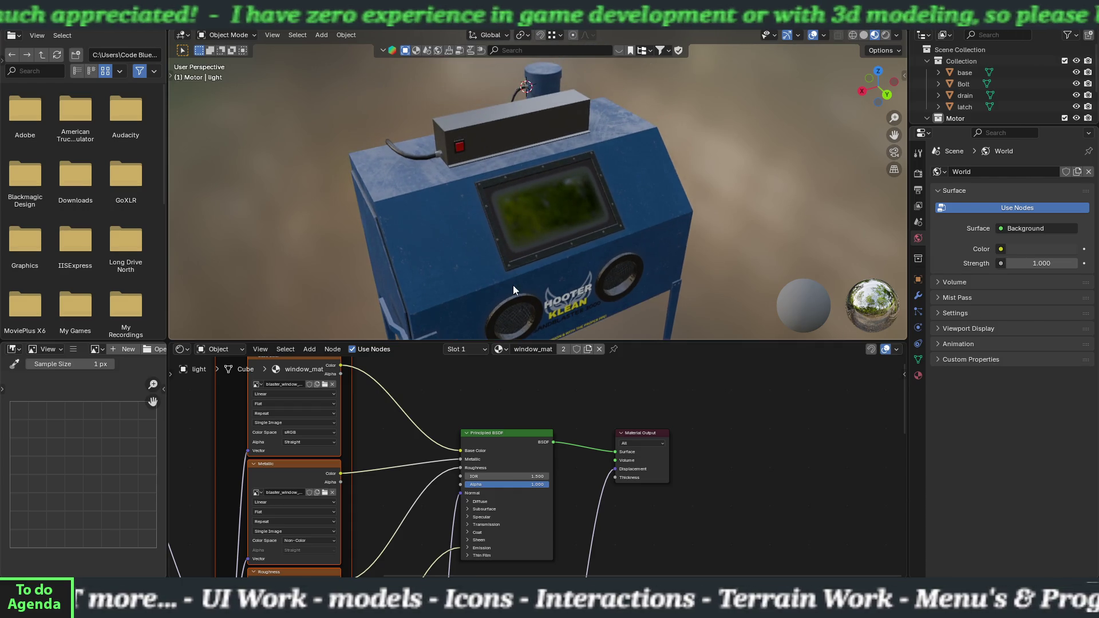
pyautogui.click(502, 349)
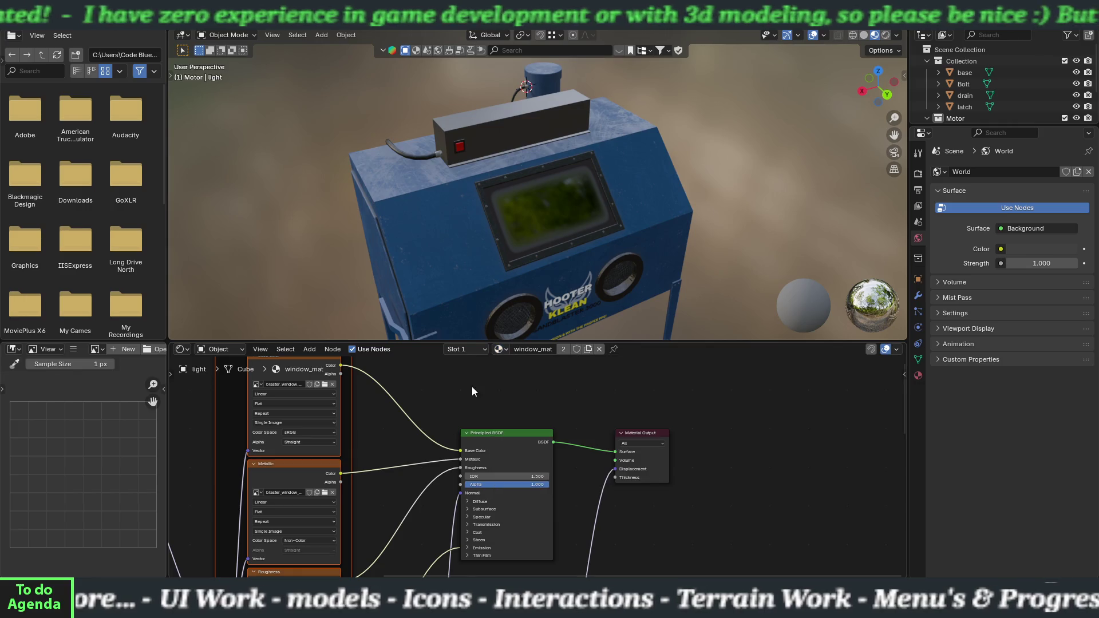
pyautogui.click(146, 6)
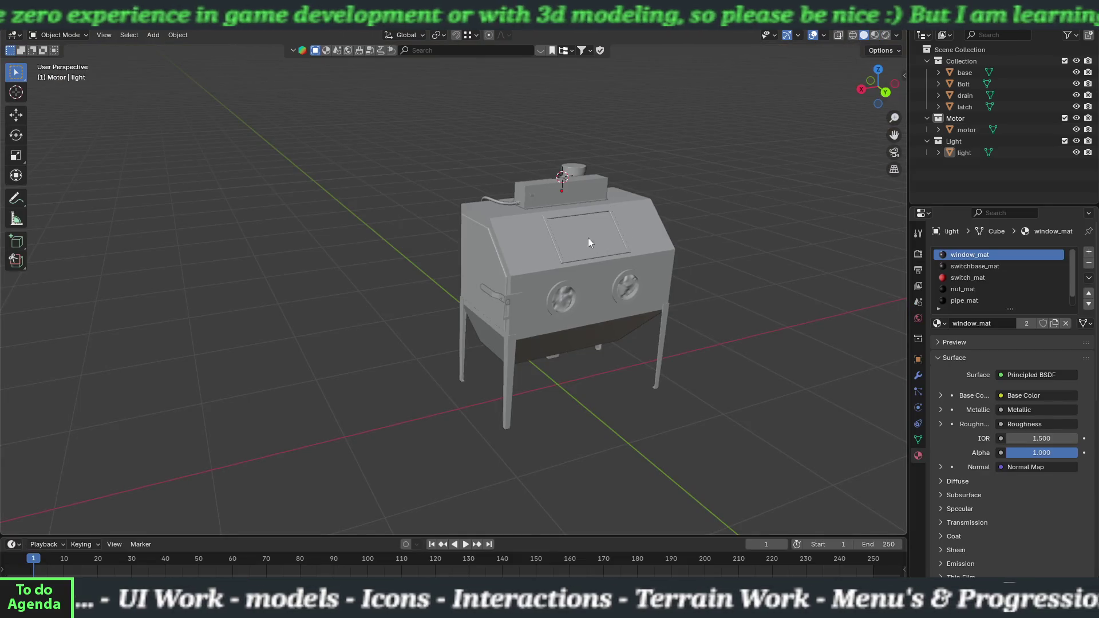
# Set the viewport to Material Preview and zoom in on the sandblaster
pyautogui.click(874, 36)
pyautogui.scroll(4, 600, 222)
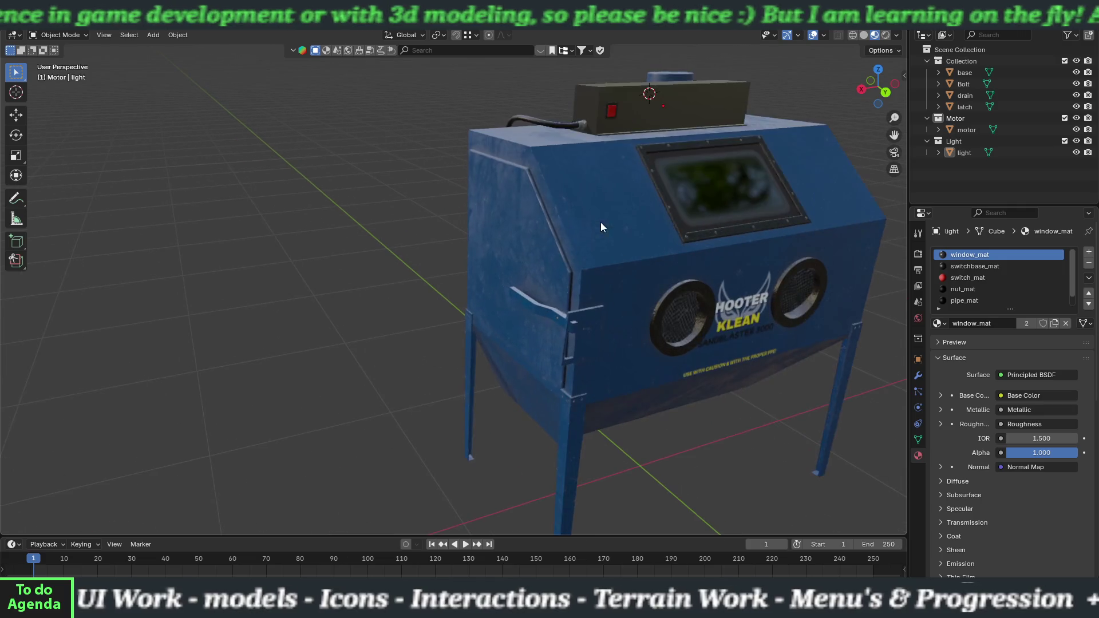
pyautogui.keyDown('shift'); pyautogui.moveTo(586, 200); pyautogui.dragTo(410, 339, button='middle'); pyautogui.keyUp('shift')
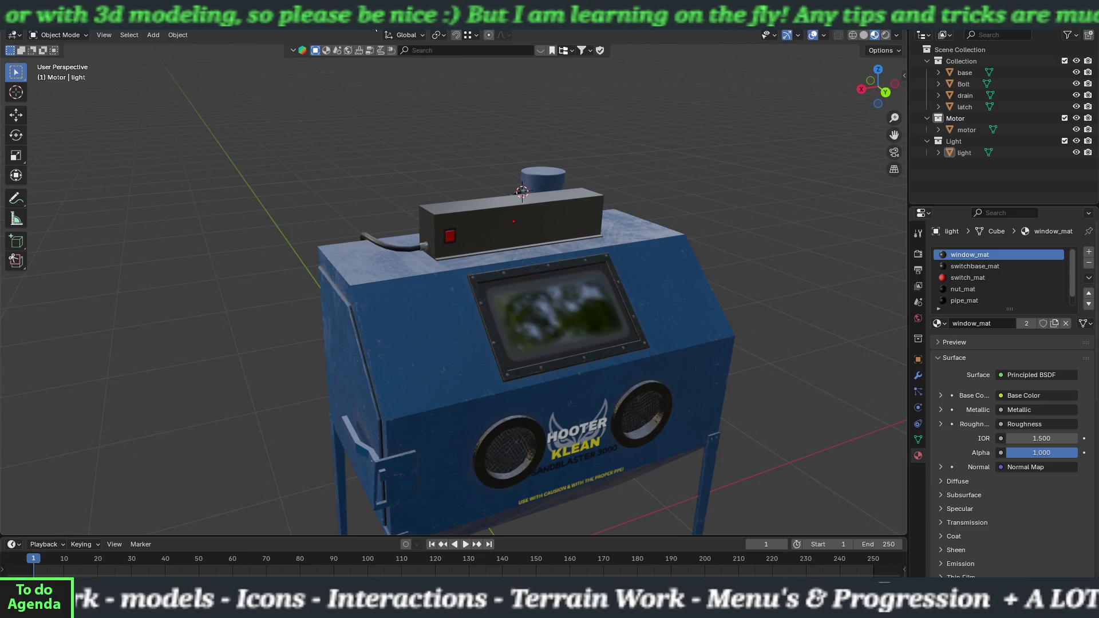
# Assign light_mat to the light object's first slot, then inspect the textured model in Layout
pyautogui.click(338, 8)
pyautogui.click(506, 349)
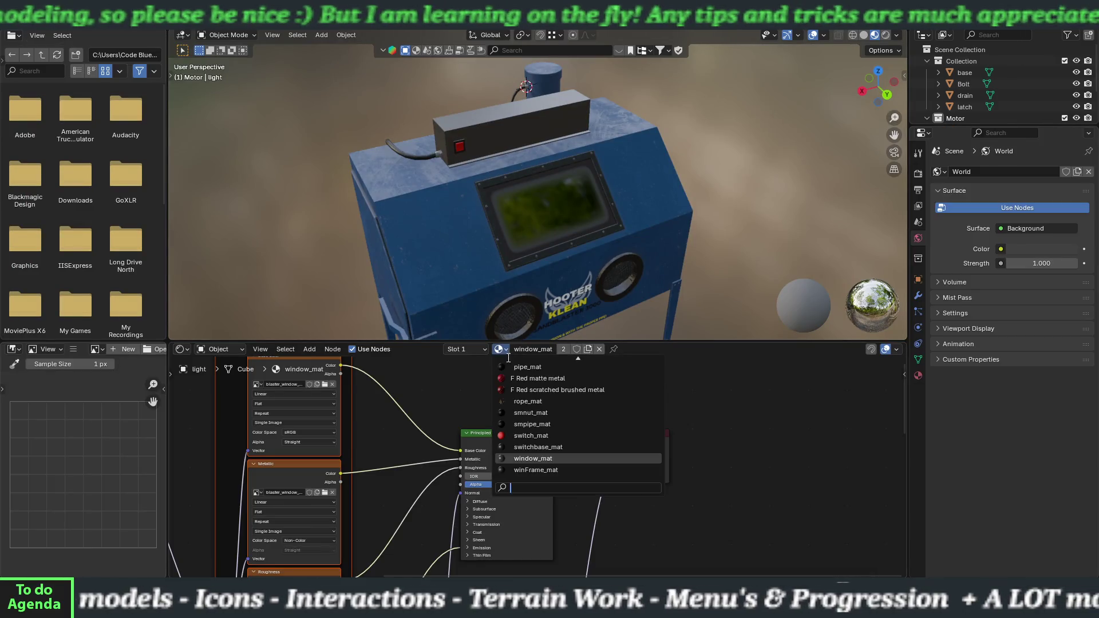
pyautogui.scroll(6, 538, 442)
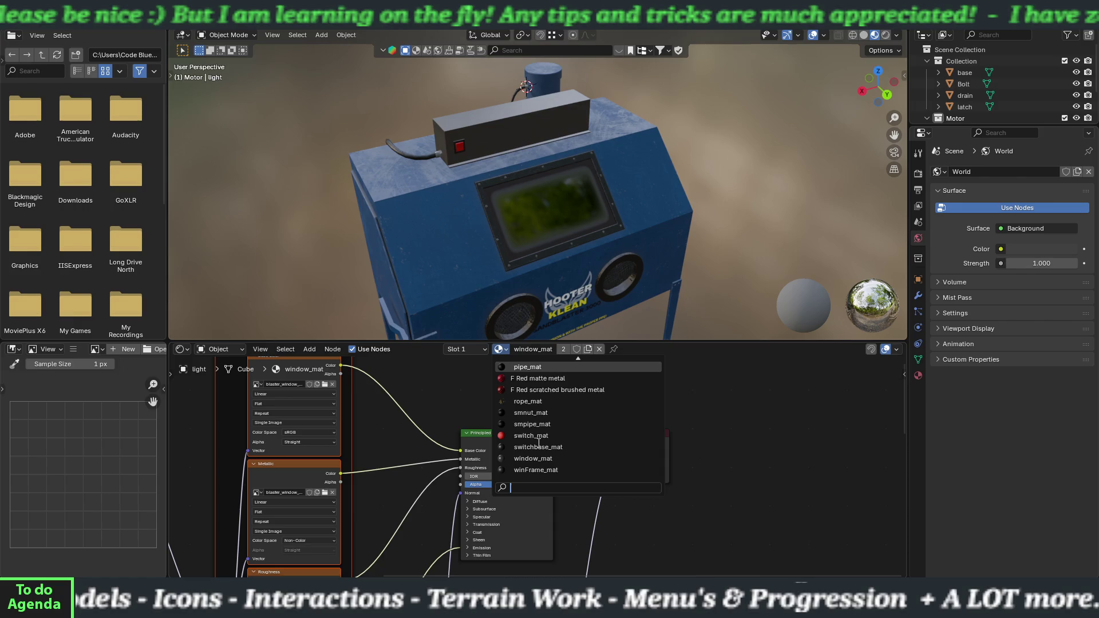
pyautogui.scroll(3, 537, 446)
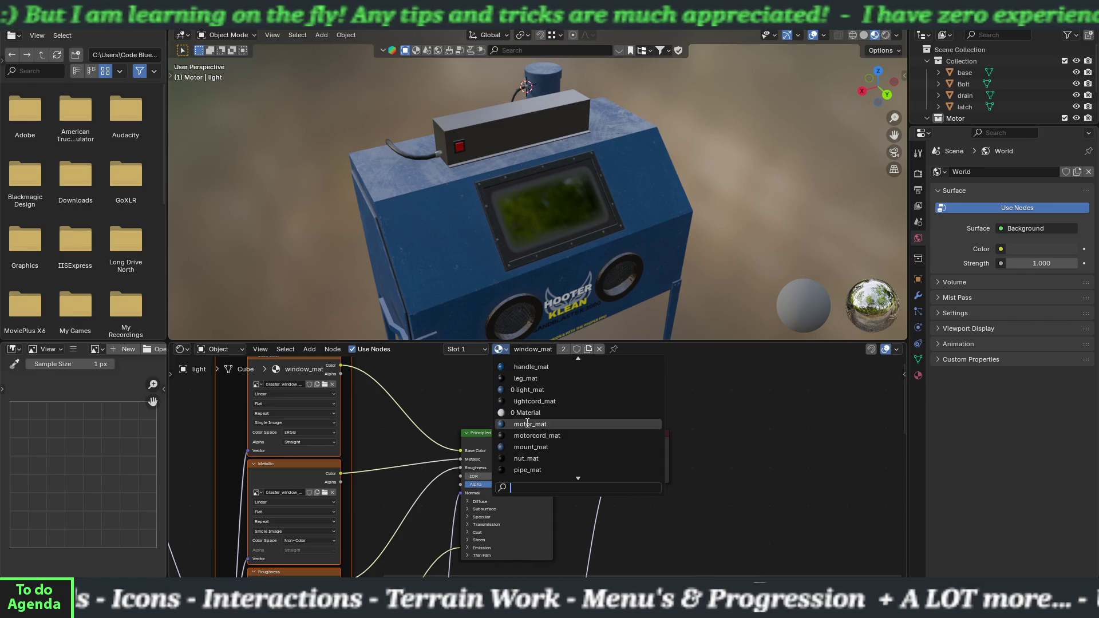
pyautogui.click(524, 390)
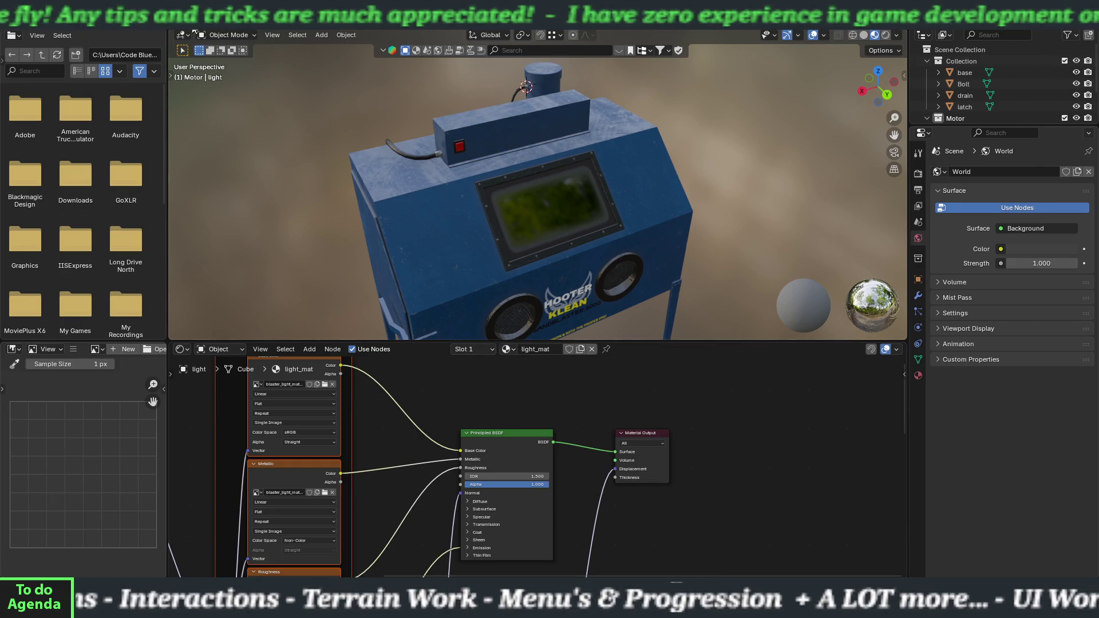
pyautogui.click(151, 22)
pyautogui.scroll(-4, 400, 239)
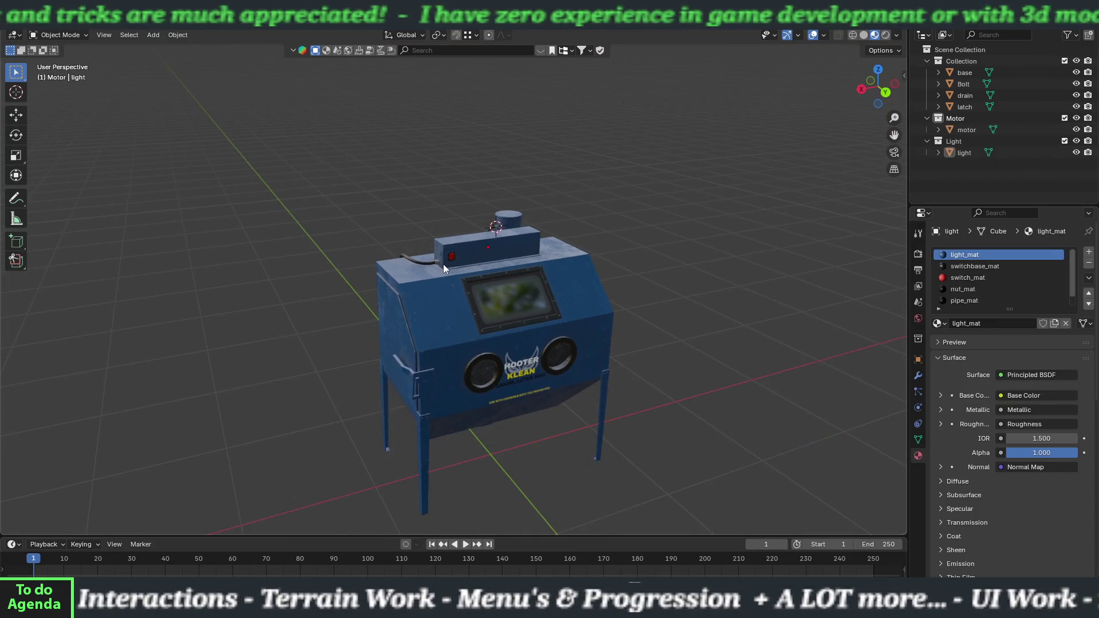
pyautogui.moveTo(493, 293)
pyautogui.mouseDown(button='middle')
pyautogui.moveTo(410, 249)
pyautogui.moveTo(326, 249)
pyautogui.moveTo(311, 211)
pyautogui.moveTo(238, 268)
pyautogui.moveTo(229, 294)
pyautogui.moveTo(282, 340)
pyautogui.moveTo(449, 308)
pyautogui.moveTo(510, 275)
pyautogui.moveTo(485, 271)
pyautogui.moveTo(514, 261)
pyautogui.moveTo(525, 270)
pyautogui.moveTo(505, 276)
pyautogui.mouseUp(button='middle')
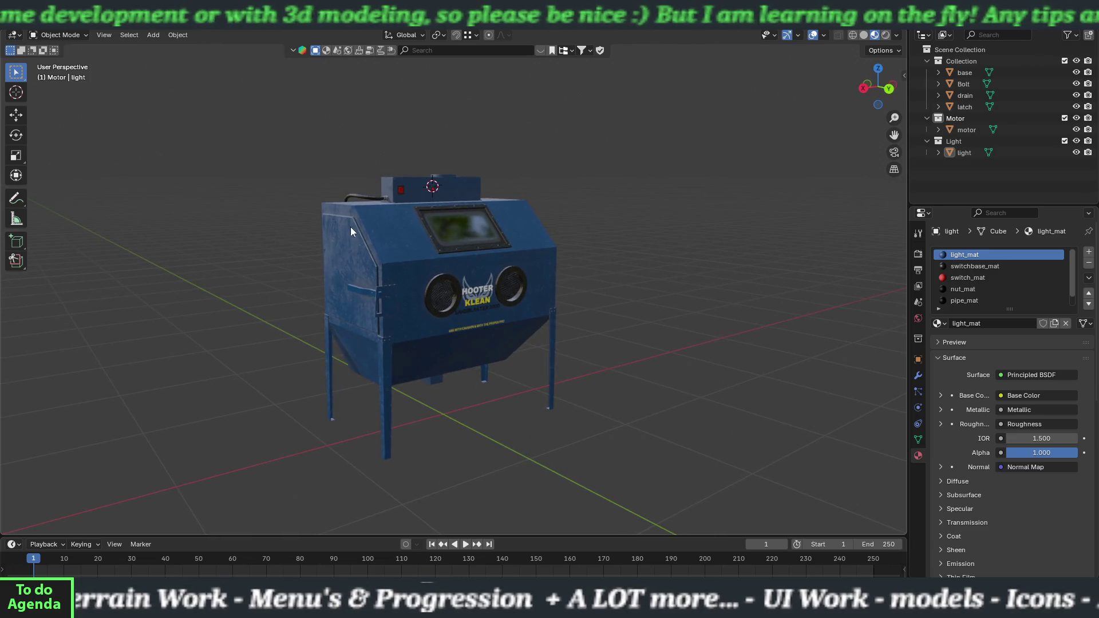
# Save the blend file, box-select every sandblaster part, and bring up the File > Export formats
pyautogui.click(26, 18)
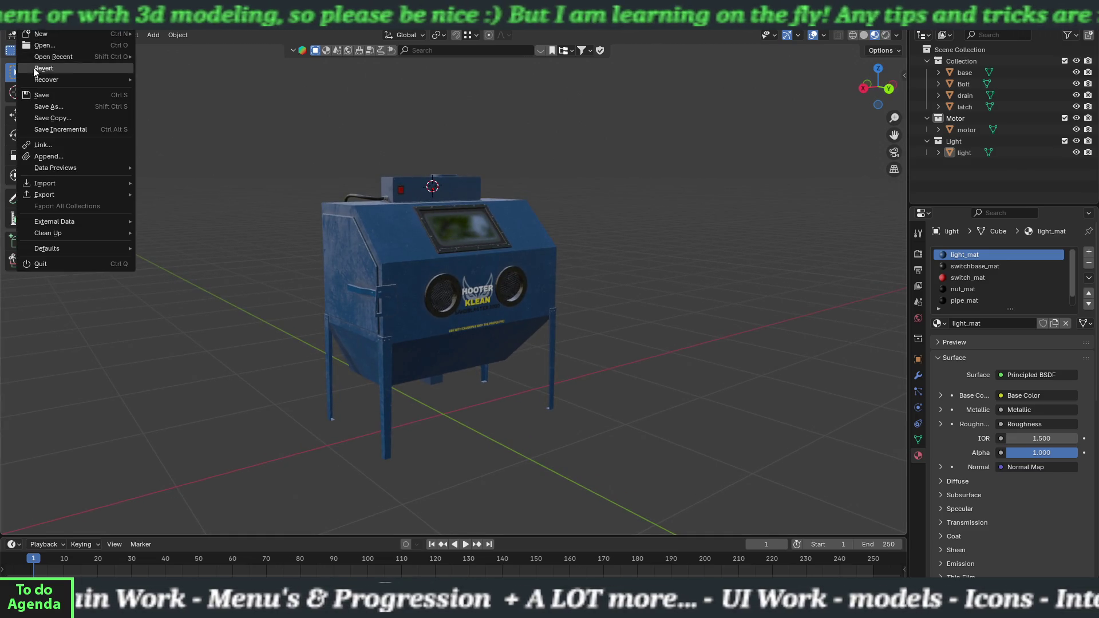
pyautogui.click(40, 98)
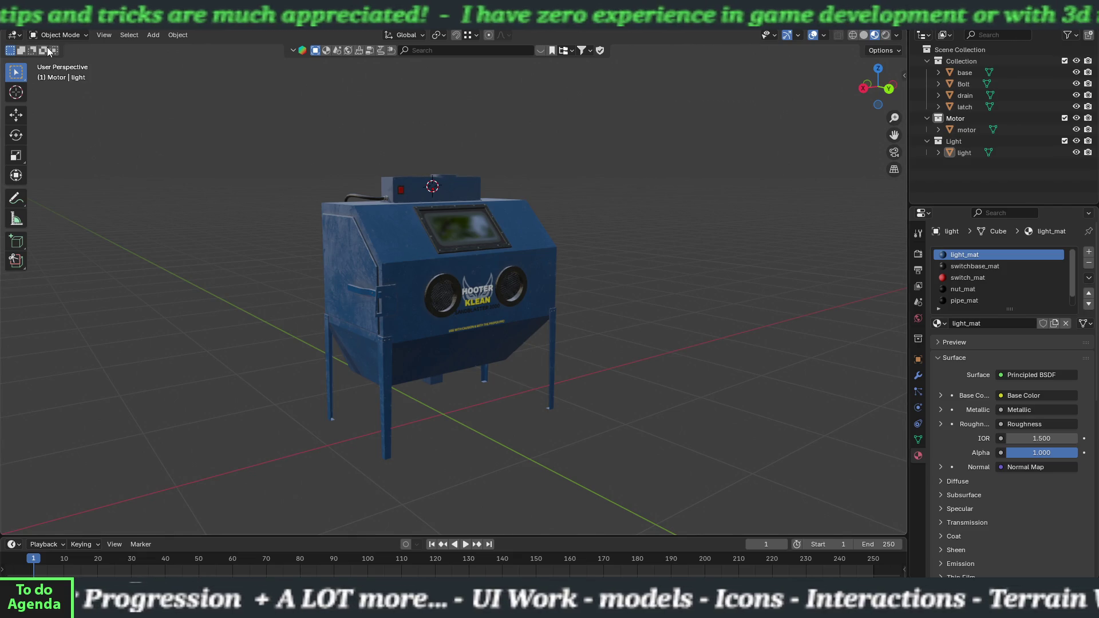
pyautogui.moveTo(301, 133)
pyautogui.mouseDown()
pyautogui.moveTo(437, 308)
pyautogui.moveTo(608, 471)
pyautogui.mouseUp()
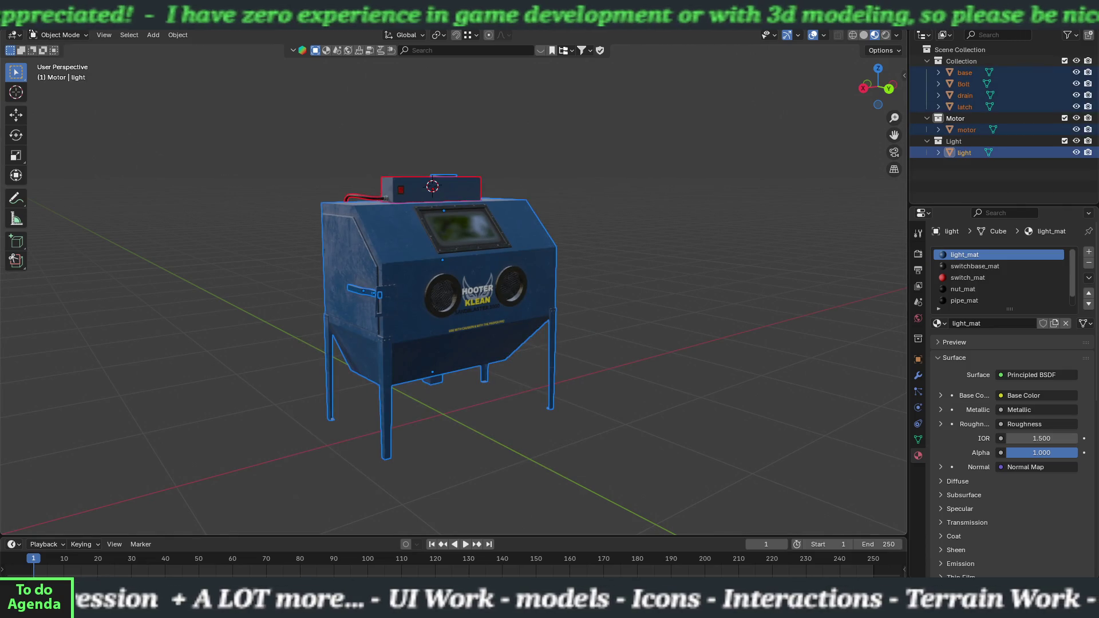
pyautogui.click(26, 16)
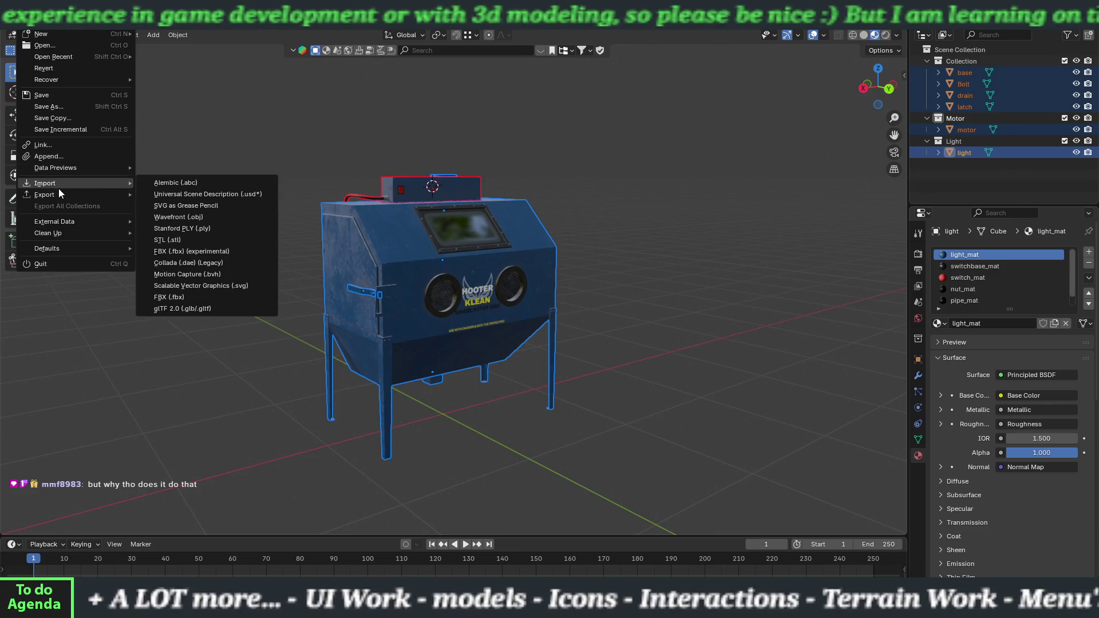
pyautogui.moveTo(58, 198)
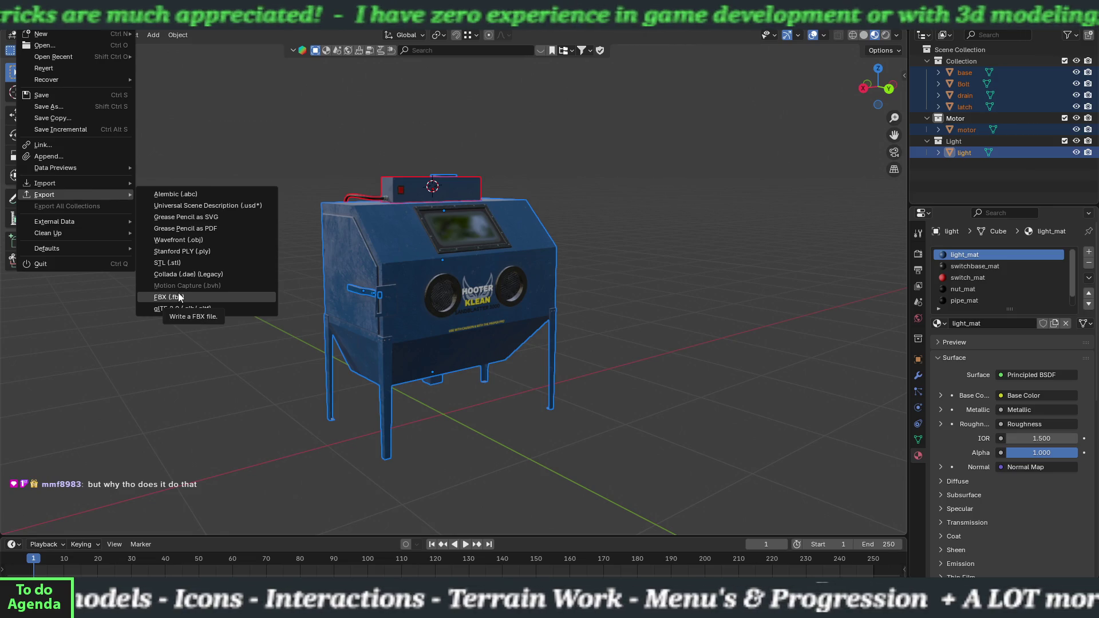
# Export the selected objects as FBX named sandblaster.fbx, checking the Geometry options first
pyautogui.click(179, 297)
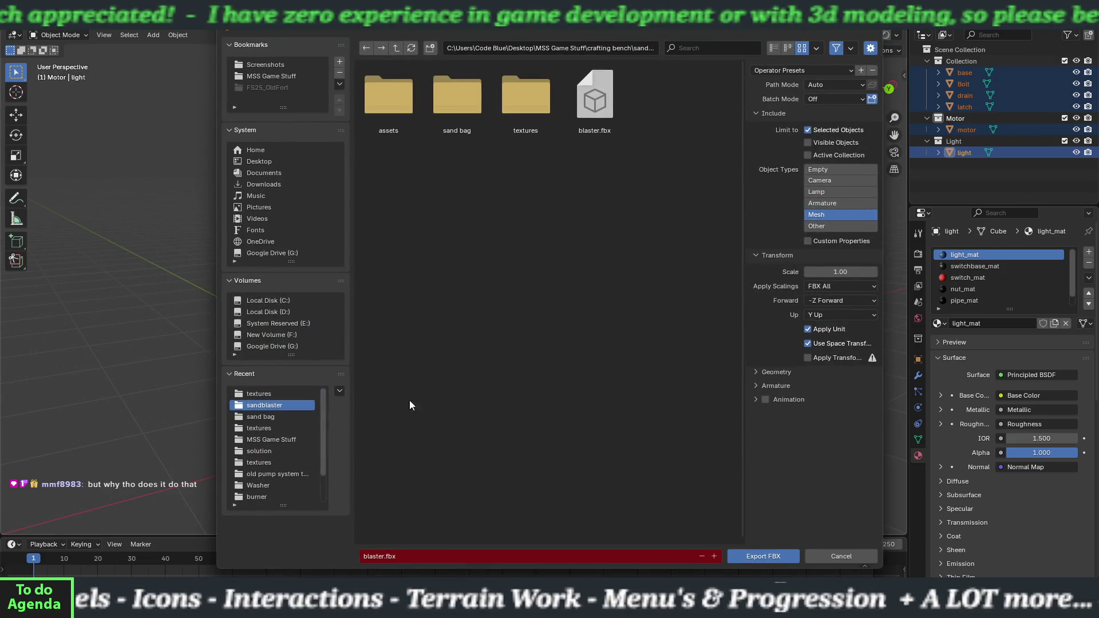
pyautogui.click(395, 559)
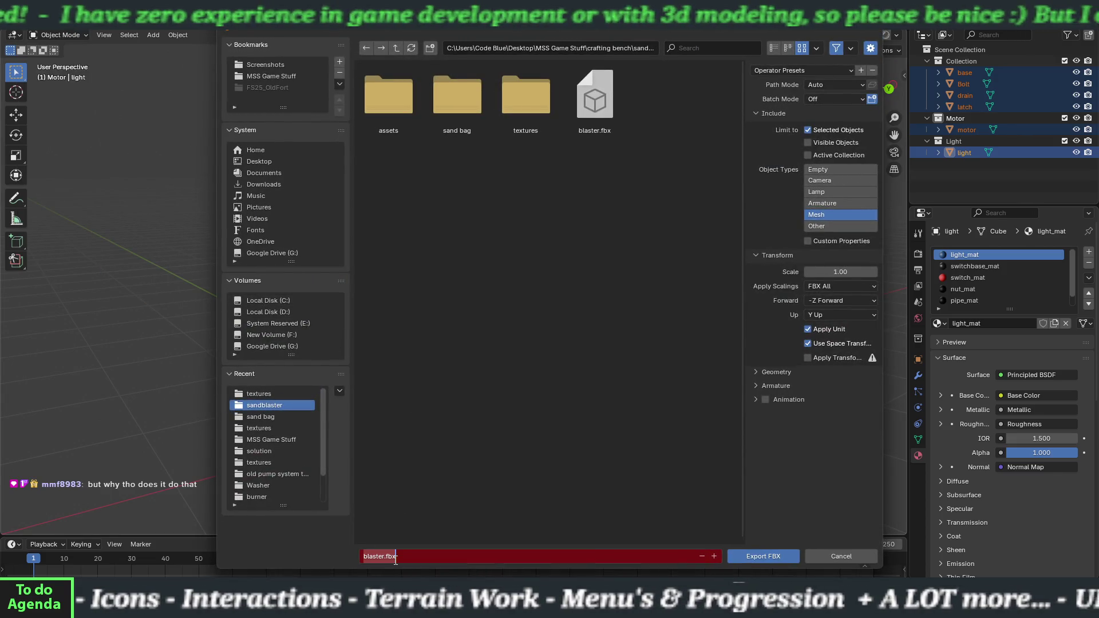
pyautogui.write('sandblaster')
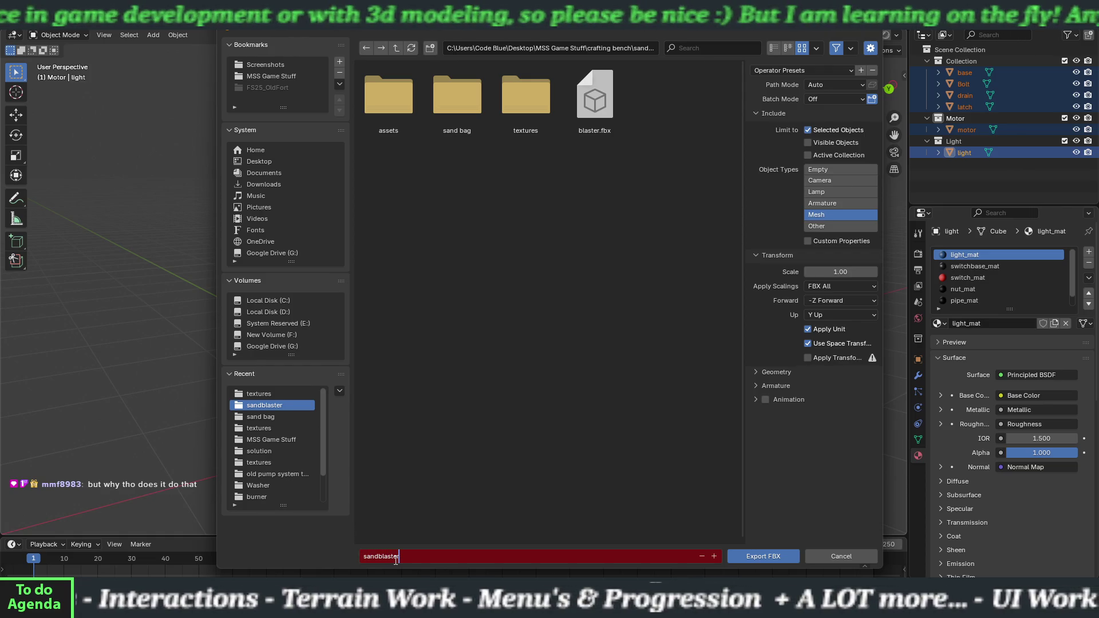
pyautogui.press('Return')
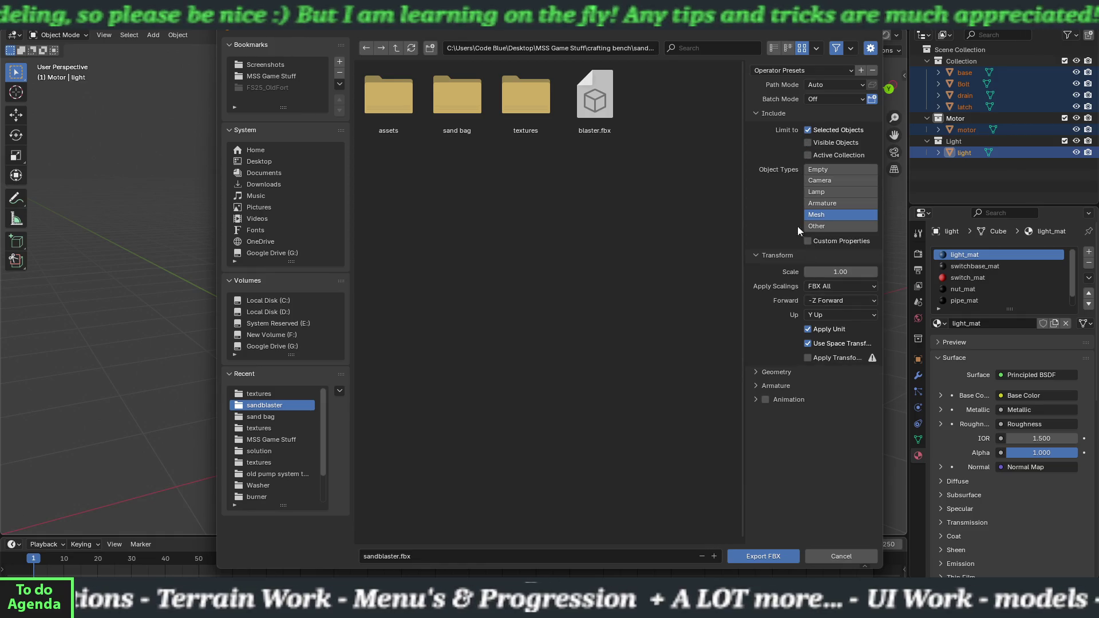
pyautogui.click(756, 372)
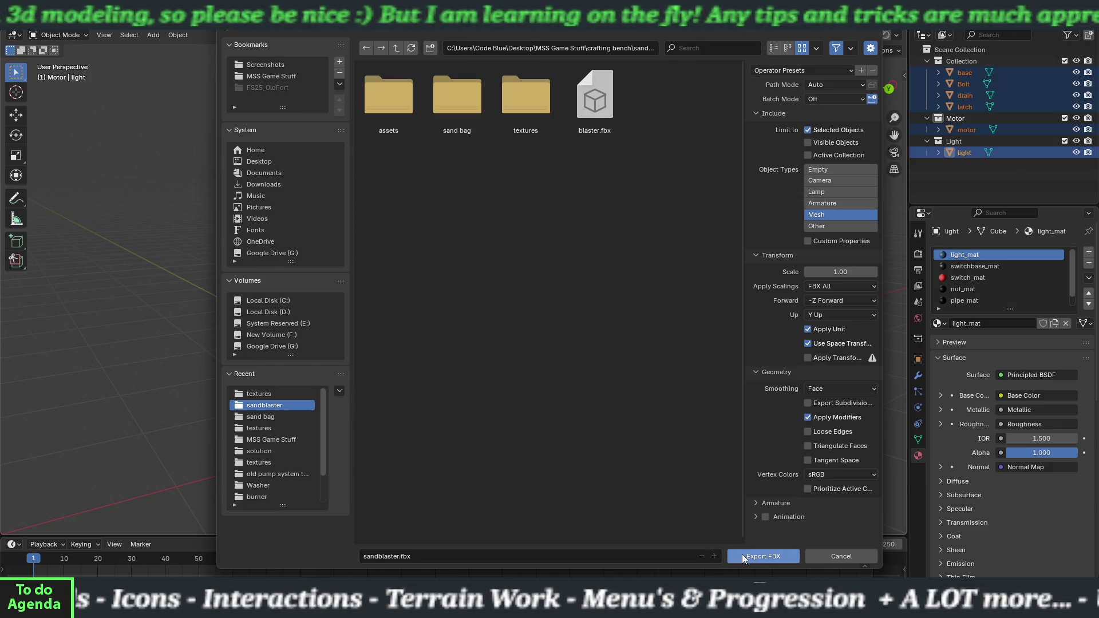
pyautogui.click(762, 556)
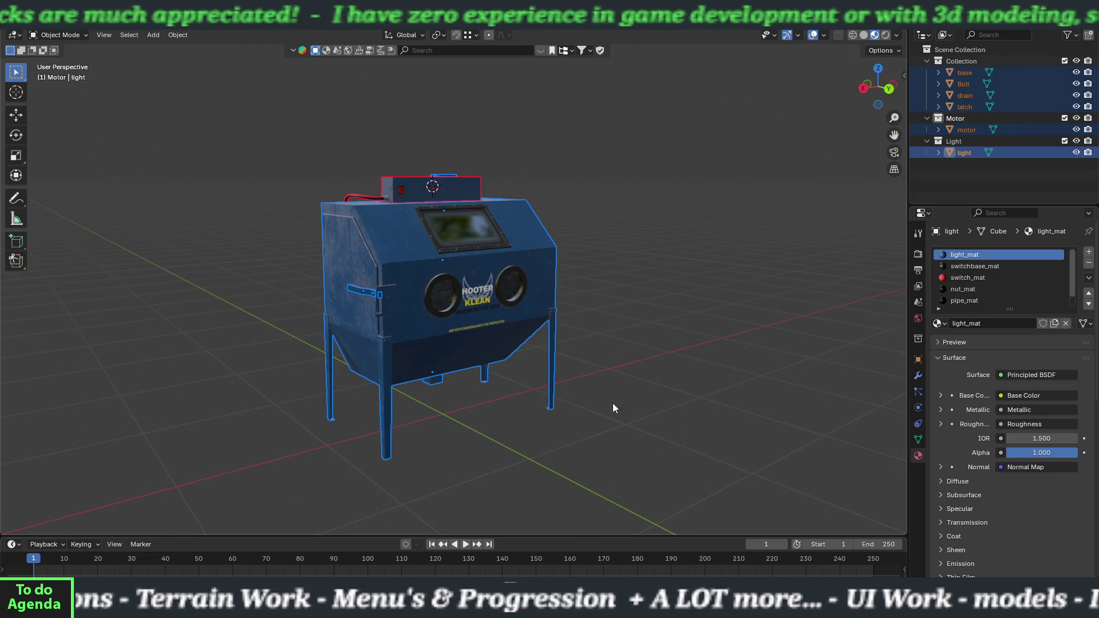
# Save the sandblaster .blend file, then clear the selection so no objects remain selected
pyautogui.click(26, 22)
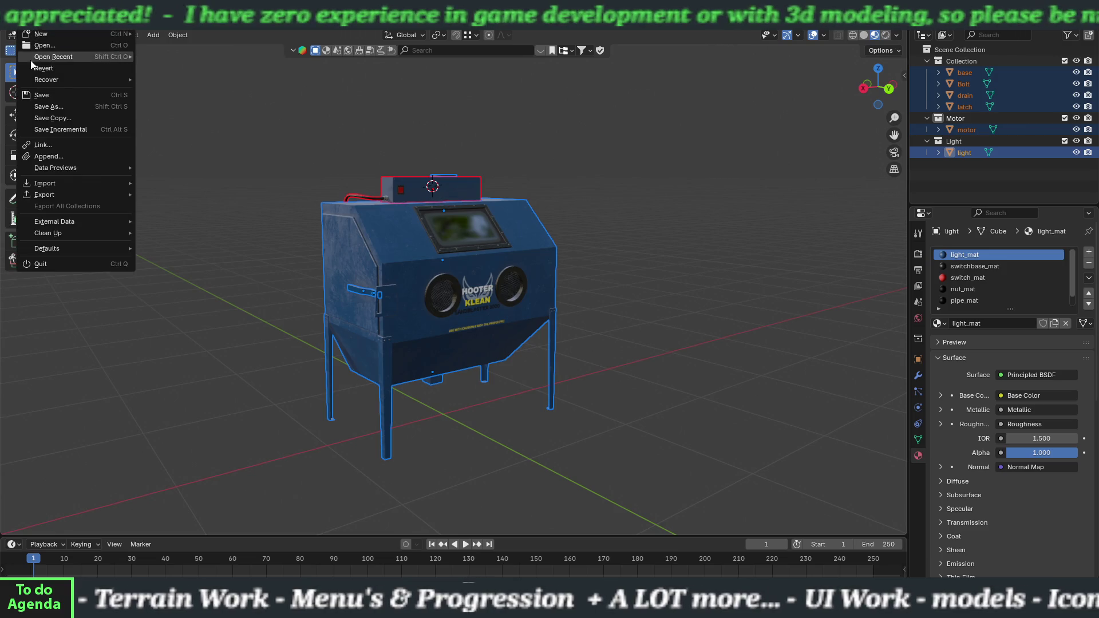
pyautogui.click(45, 95)
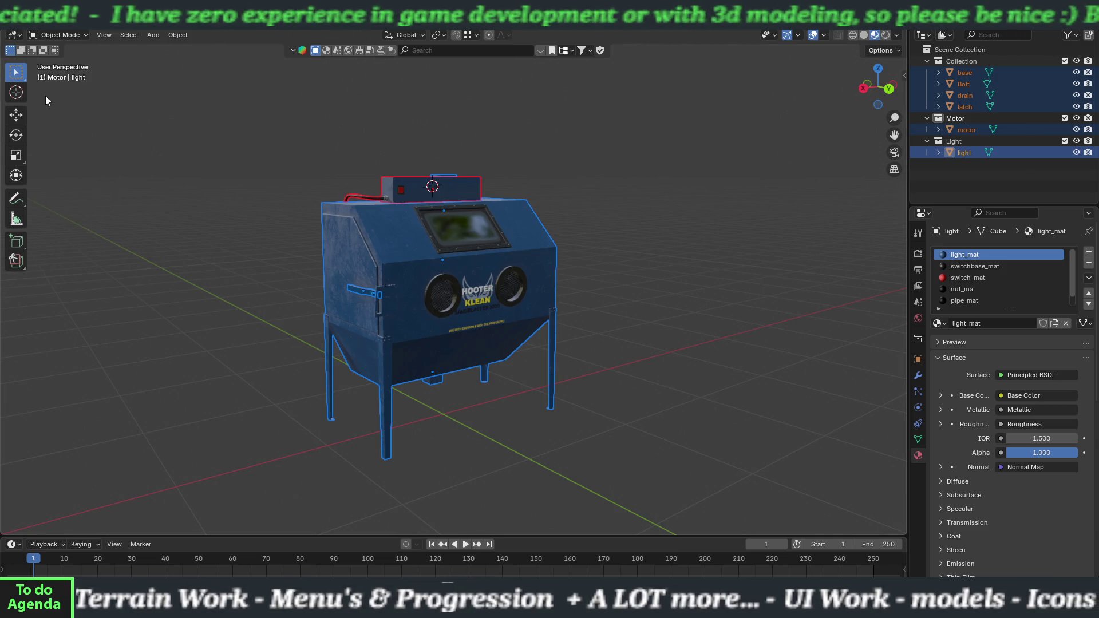
pyautogui.click(630, 329)
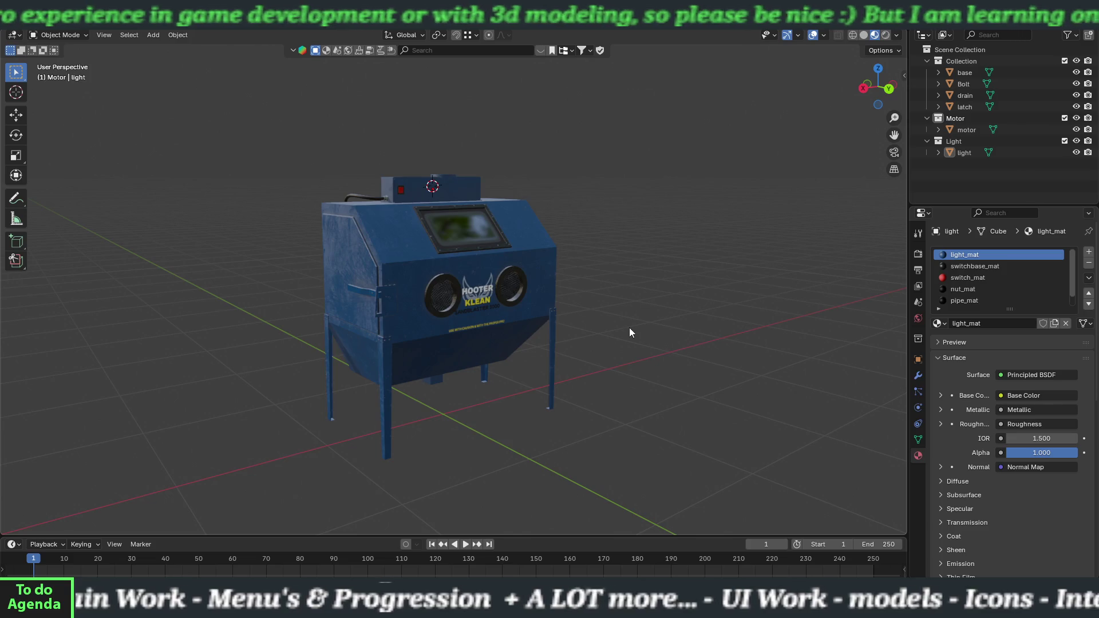